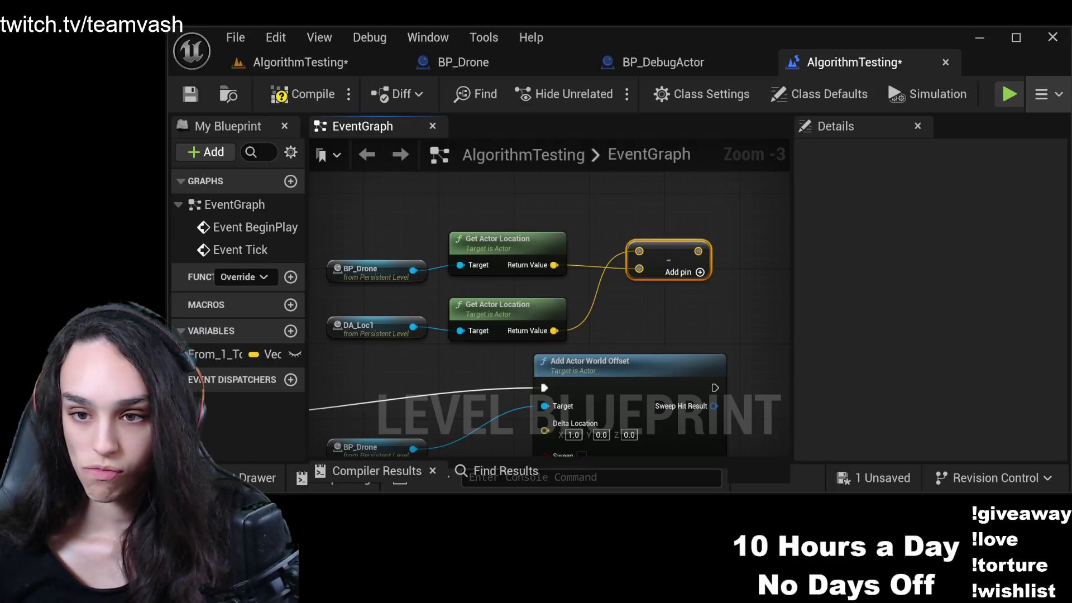
# Move the DA_Loc1 and Get Actor Location nodes above the BP_Drone pair to tidy the graph.
pyautogui.moveTo(537, 302); pyautogui.dragTo(386, 317)
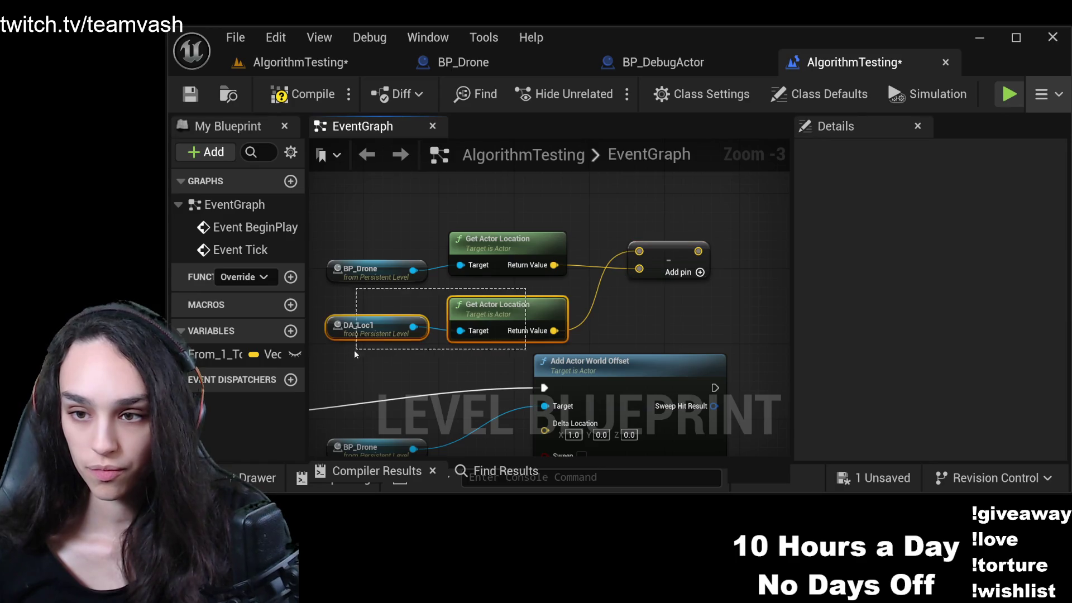
pyautogui.moveTo(465, 302); pyautogui.dragTo(473, 193)
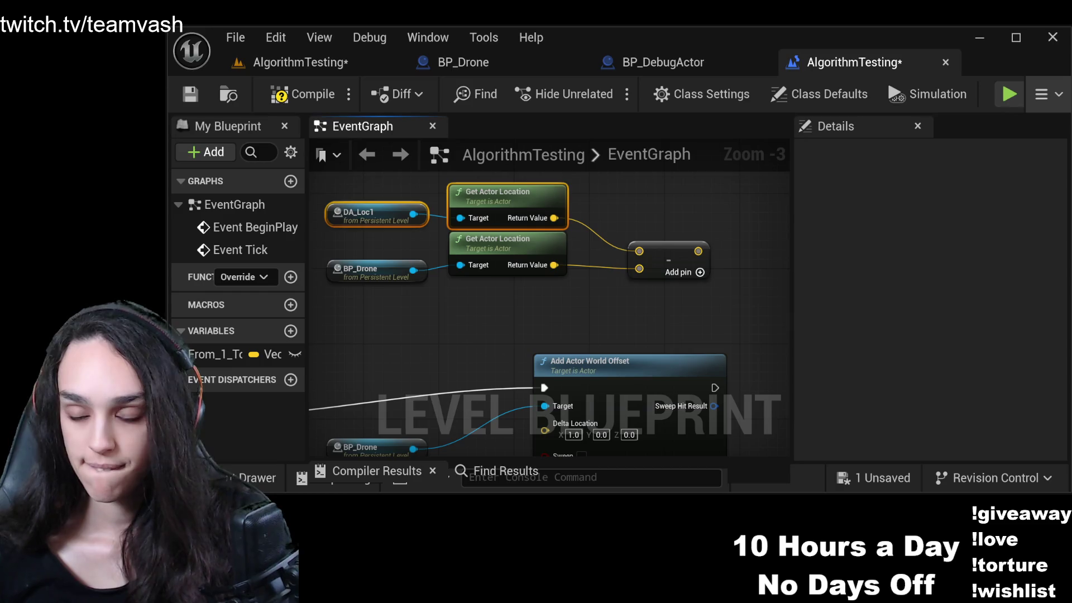
pyautogui.click(586, 362)
pyautogui.scroll(-1, 416, 331)
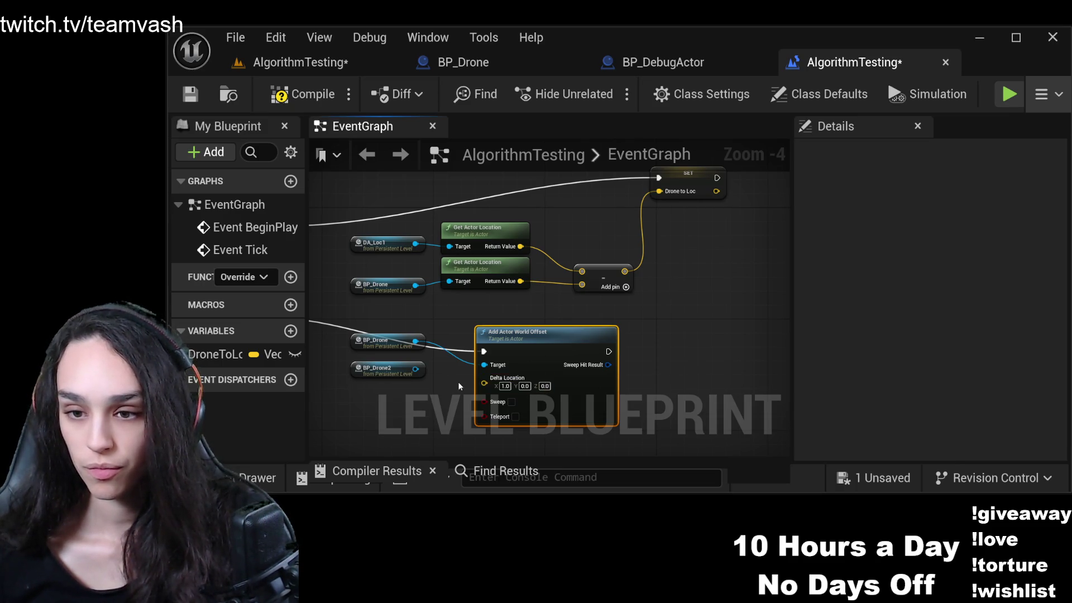
pyautogui.moveTo(458, 381); pyautogui.dragTo(721, 330)
# Connect a DroneToLoc getter to Add Actor World Offset's Delta Location and compile.
pyautogui.click(215, 353)
pyautogui.moveTo(216, 352)
pyautogui.mouseDown()
pyautogui.moveTo(612, 333)
pyautogui.moveTo(658, 366)
pyautogui.moveTo(614, 334)
pyautogui.moveTo(448, 327)
pyautogui.moveTo(573, 318)
pyautogui.mouseUp()
pyautogui.click(475, 311)
pyautogui.moveTo(475, 311); pyautogui.dragTo(357, 317)
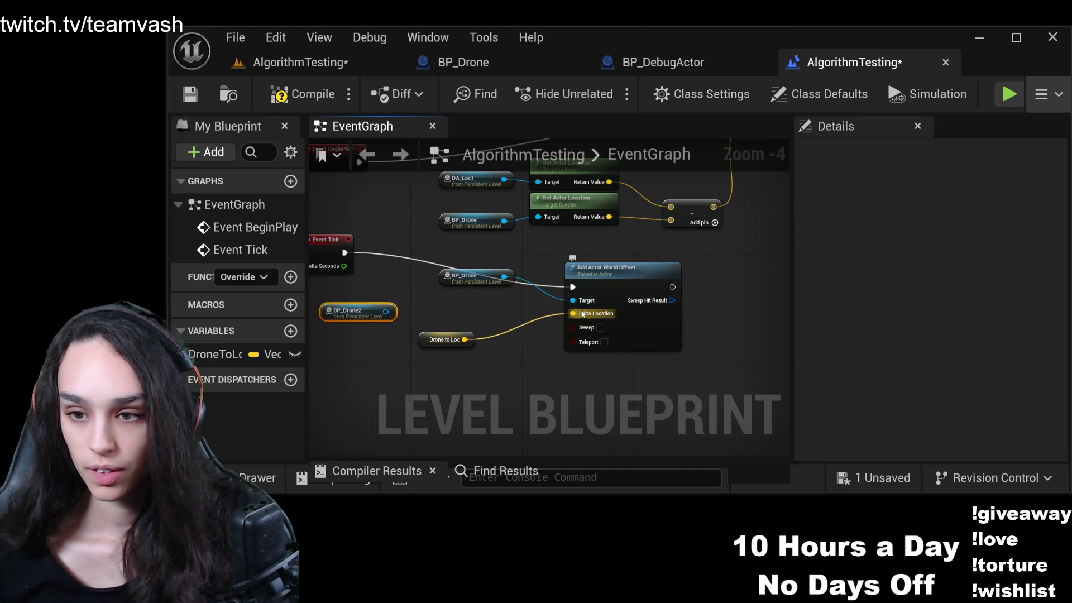
pyautogui.moveTo(448, 337); pyautogui.dragTo(489, 324)
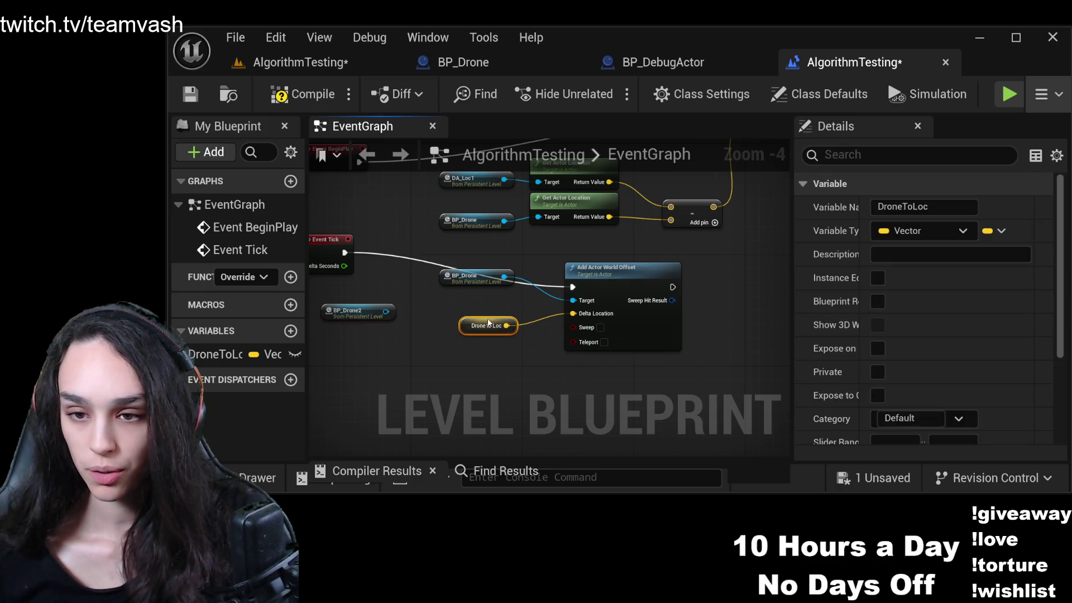
pyautogui.click(302, 94)
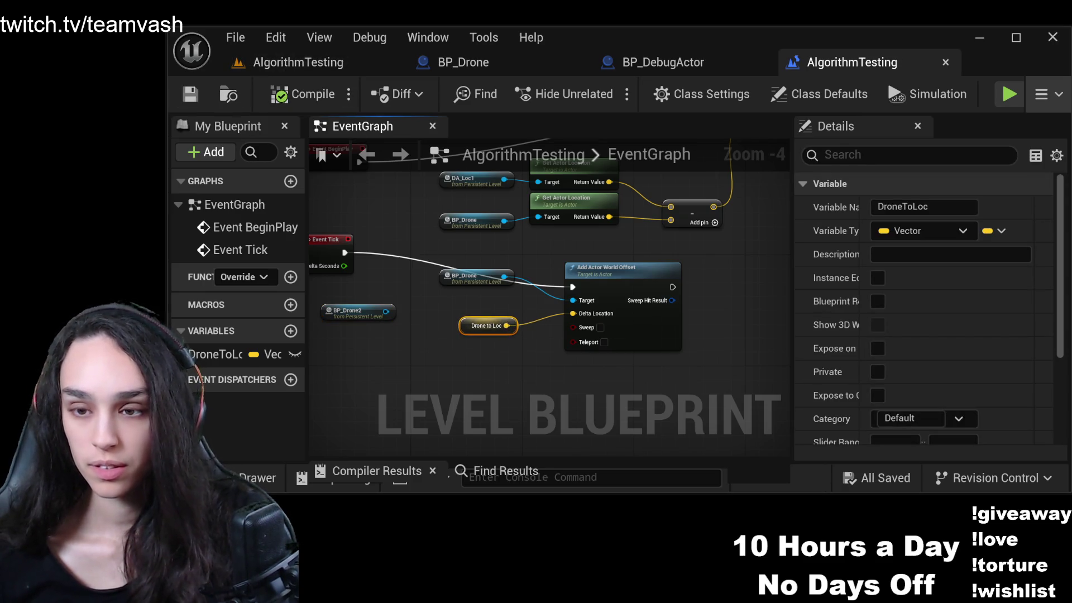
pyautogui.click(297, 63)
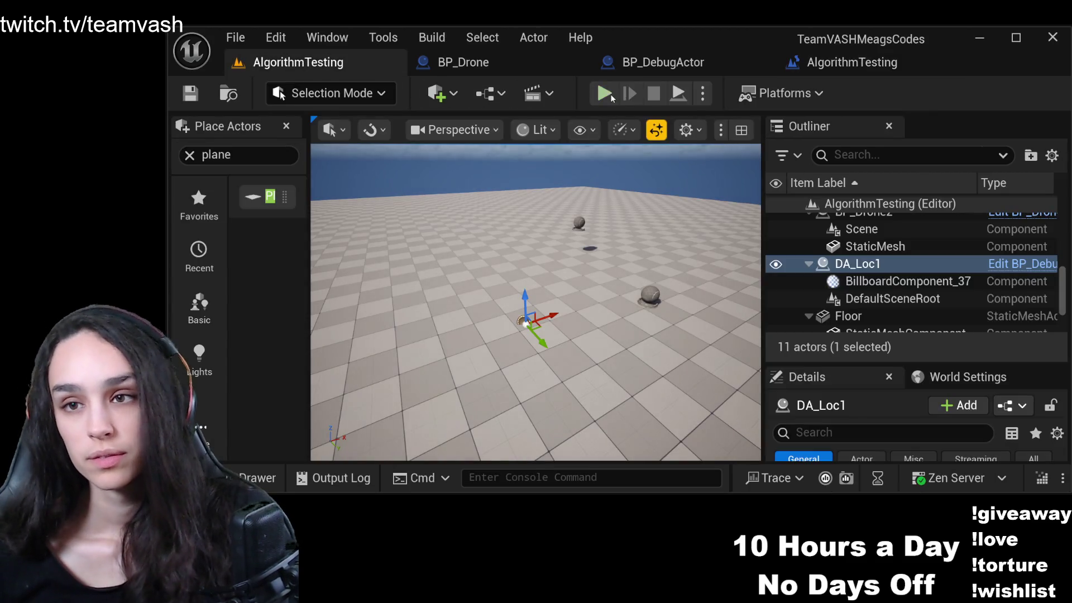
pyautogui.click(604, 93)
pyautogui.press('w')
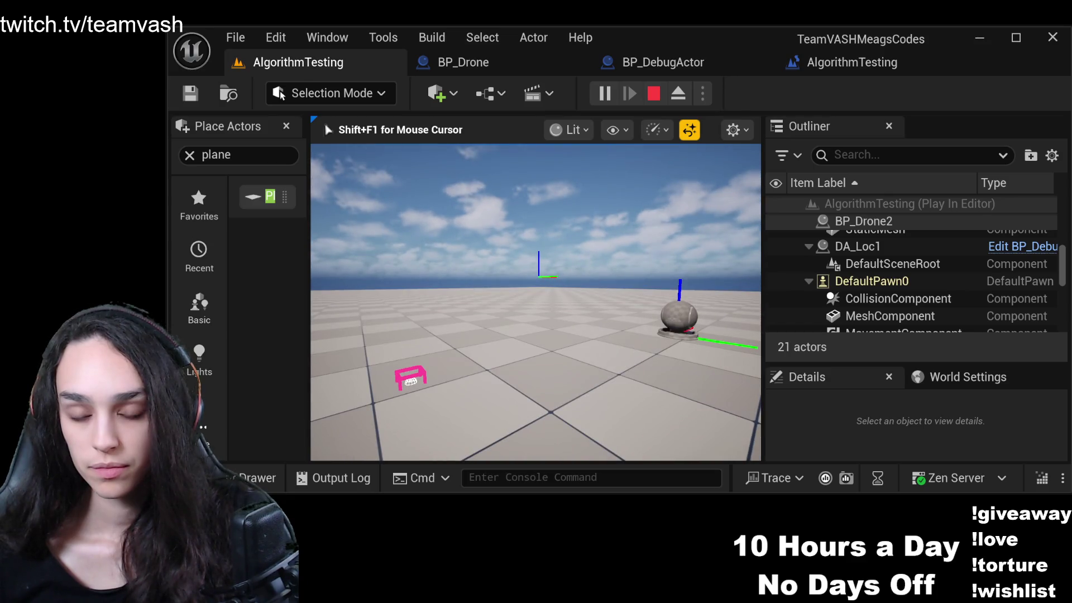
pyautogui.press('s')
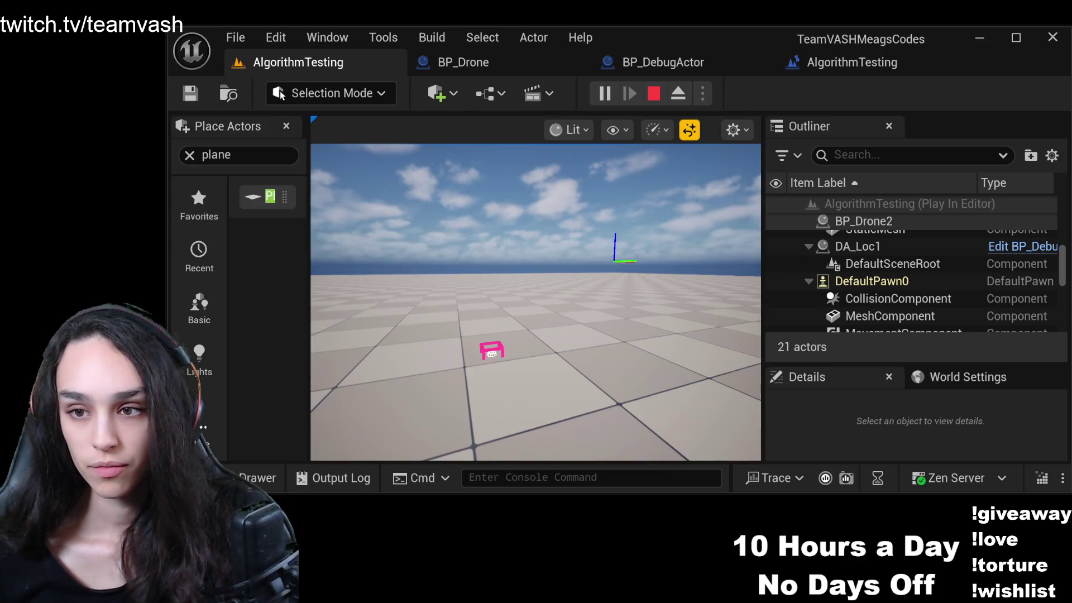
pyautogui.press('Escape')
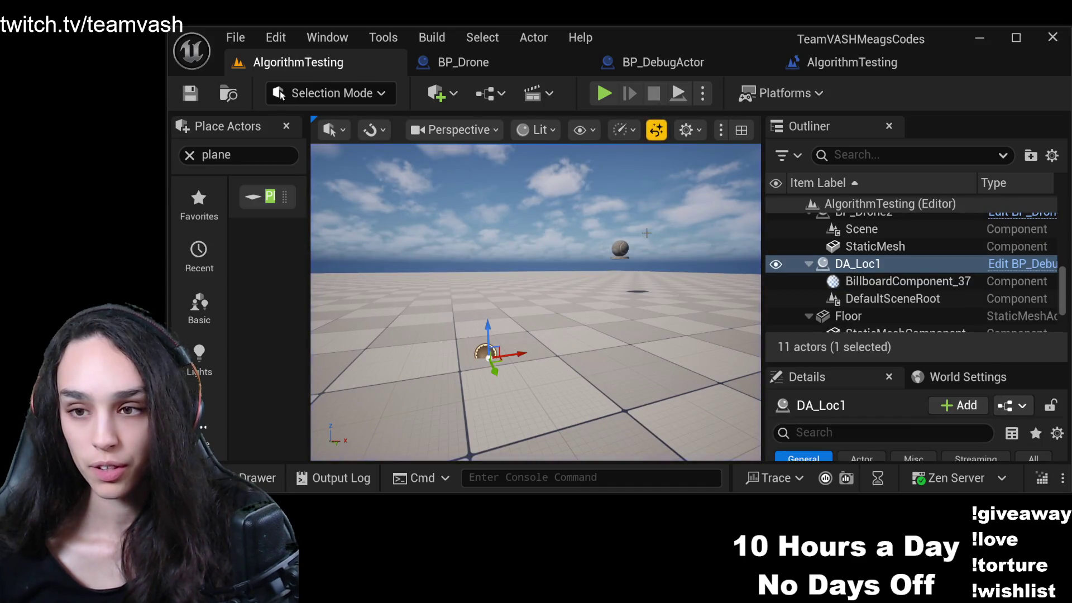
pyautogui.click(844, 62)
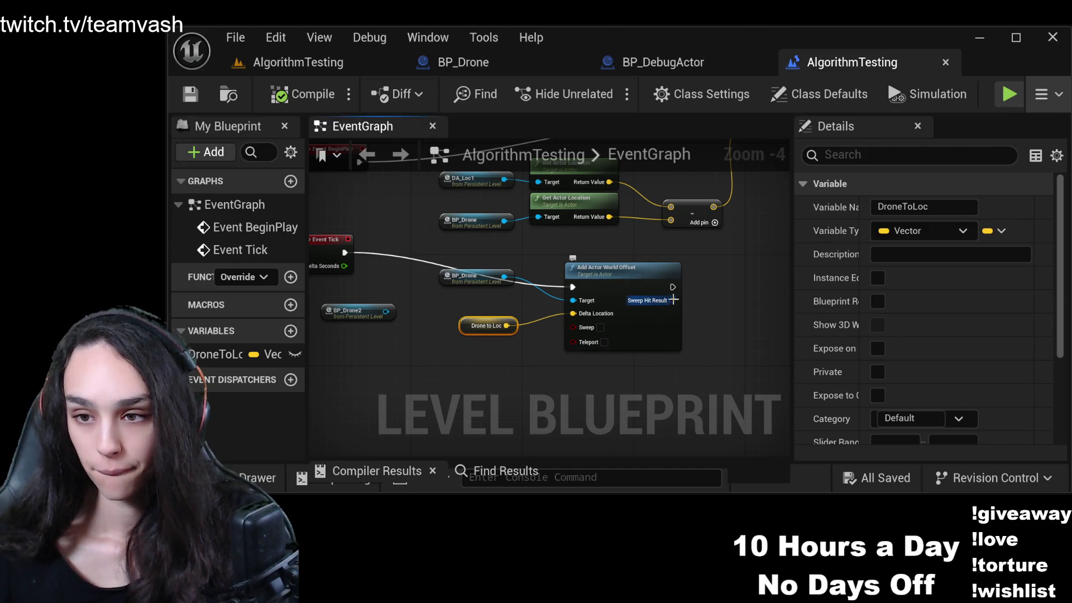
# Insert a Normalize node between the subtract result and SET Drone to Loc, then compile.
pyautogui.moveTo(715, 209)
pyautogui.mouseDown()
pyautogui.moveTo(565, 272)
pyautogui.moveTo(552, 350)
pyautogui.moveTo(630, 344)
pyautogui.mouseUp()
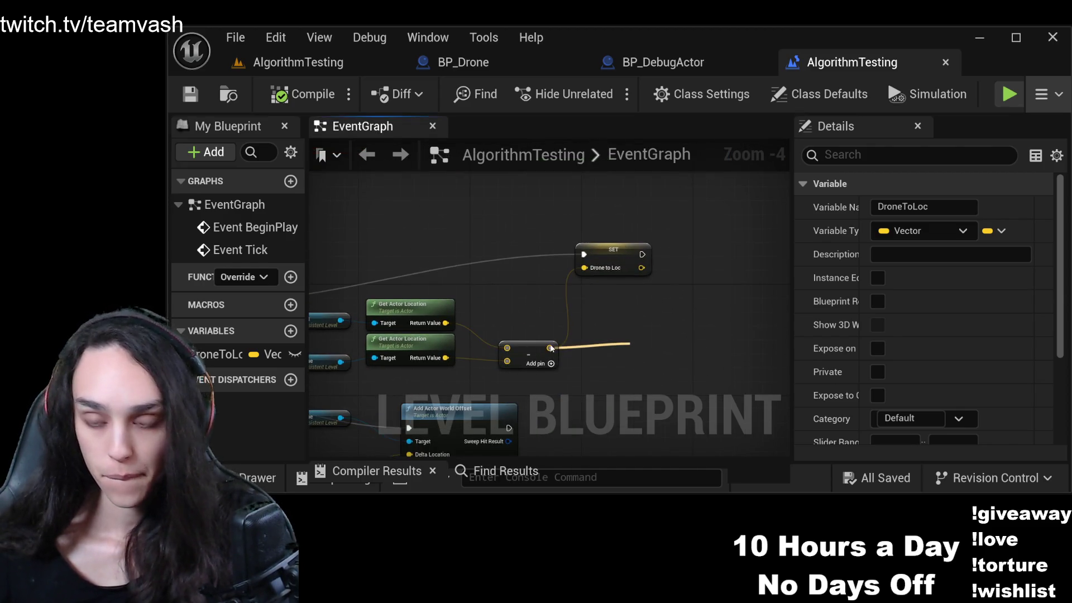
pyautogui.moveTo(545, 347); pyautogui.dragTo(630, 344)
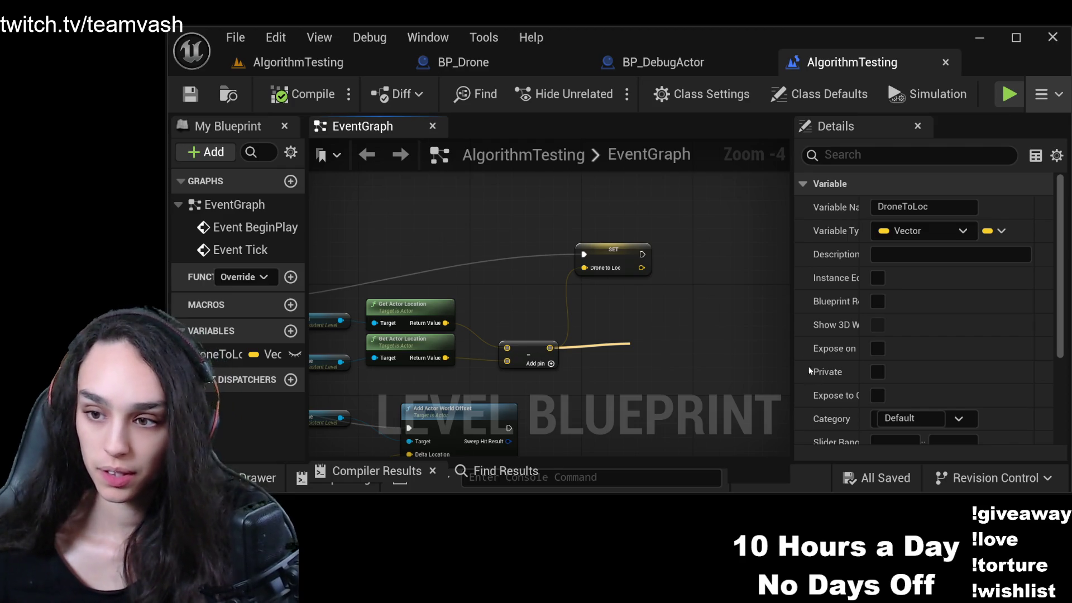
pyautogui.write('normalize')
pyautogui.press('Return')
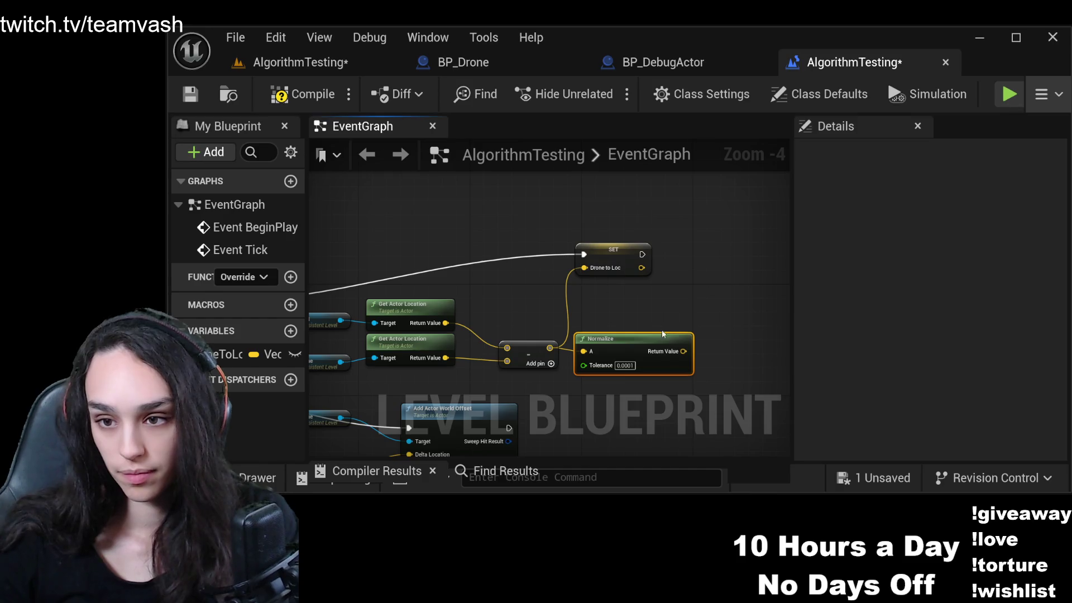
pyautogui.moveTo(682, 351)
pyautogui.mouseDown()
pyautogui.moveTo(584, 268)
pyautogui.moveTo(701, 275)
pyautogui.mouseUp()
pyautogui.click(301, 93)
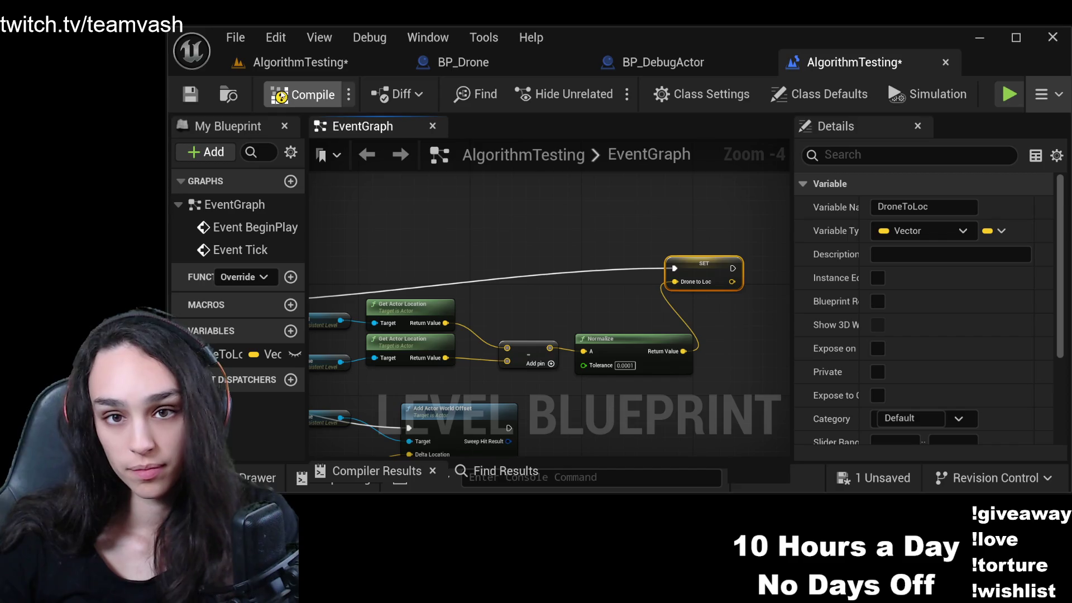
pyautogui.hotkey('alt', 'p')
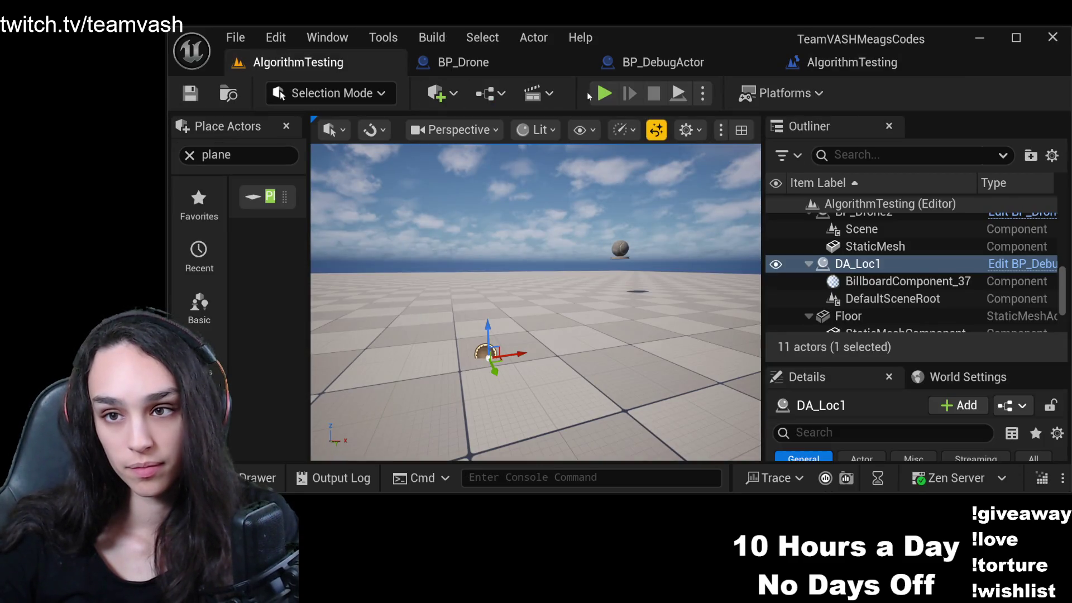
pyautogui.click(610, 249)
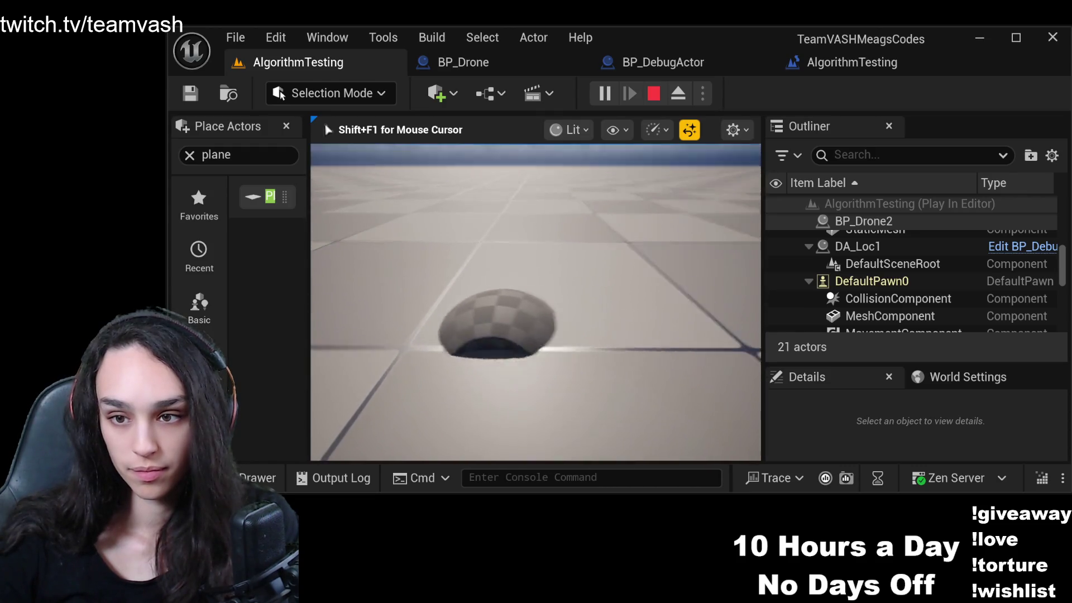
pyautogui.hotkey('shift', 'F1')
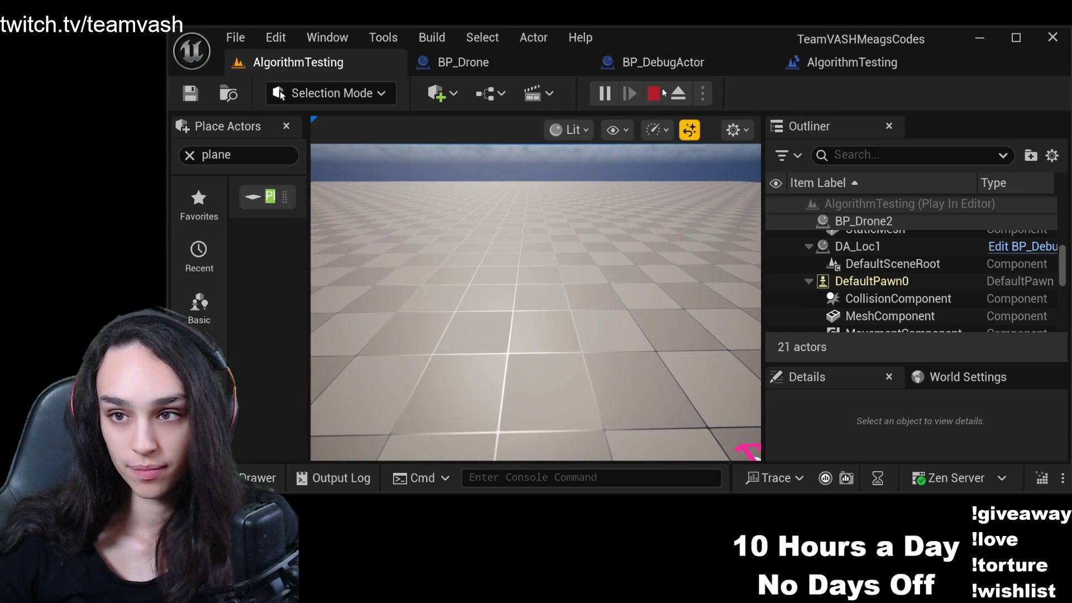
pyautogui.click(653, 93)
pyautogui.moveTo(478, 304); pyautogui.dragTo(464, 335)
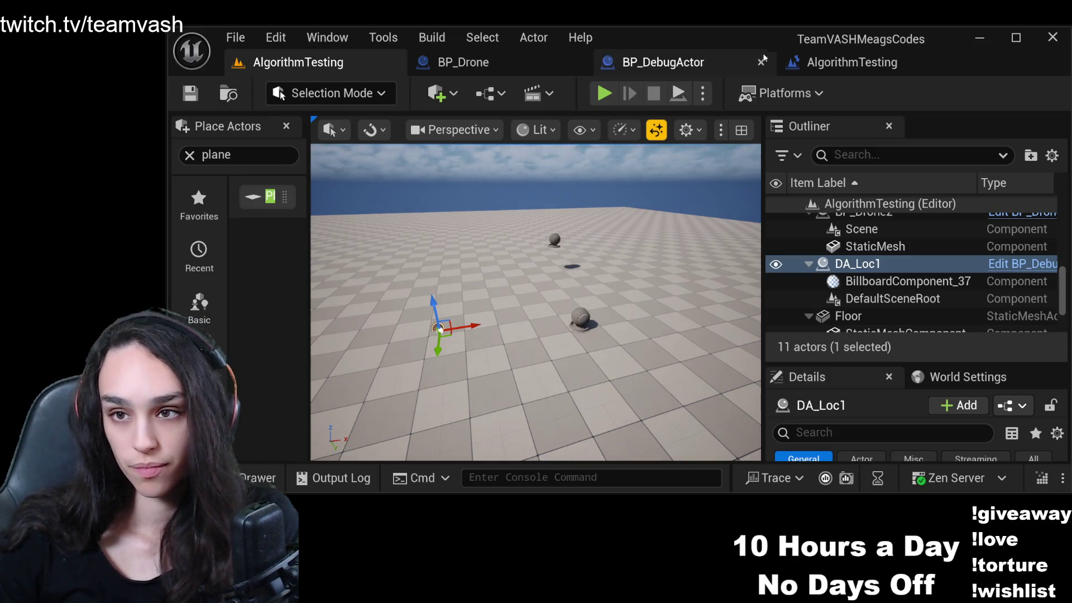
# Add a Multiply node on Drone to Loc's output with a float second input.
pyautogui.click(843, 62)
pyautogui.moveTo(481, 389); pyautogui.dragTo(638, 131)
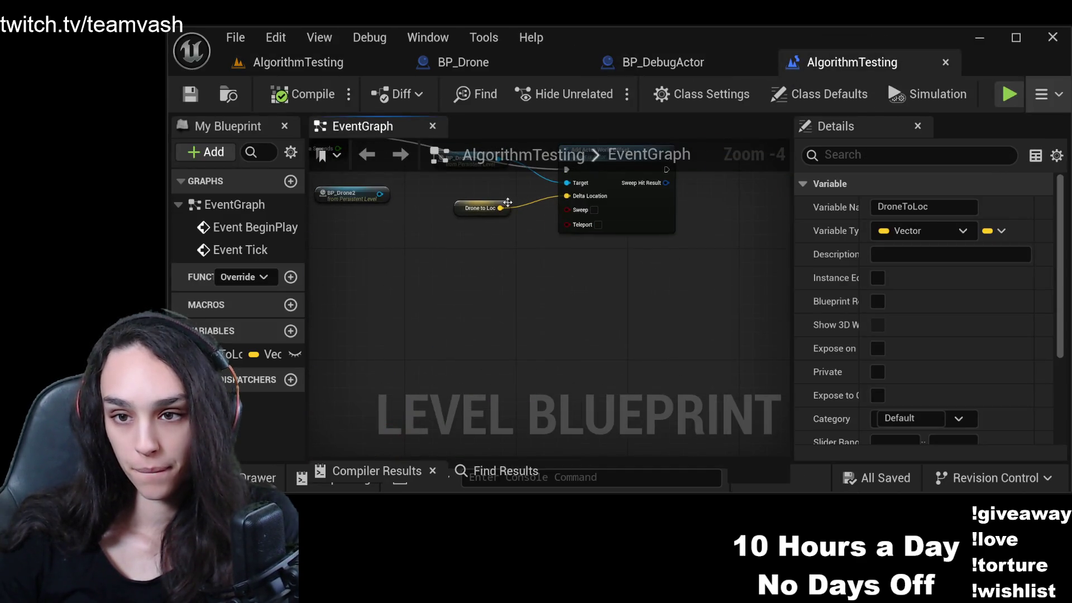
pyautogui.moveTo(501, 208); pyautogui.dragTo(530, 272)
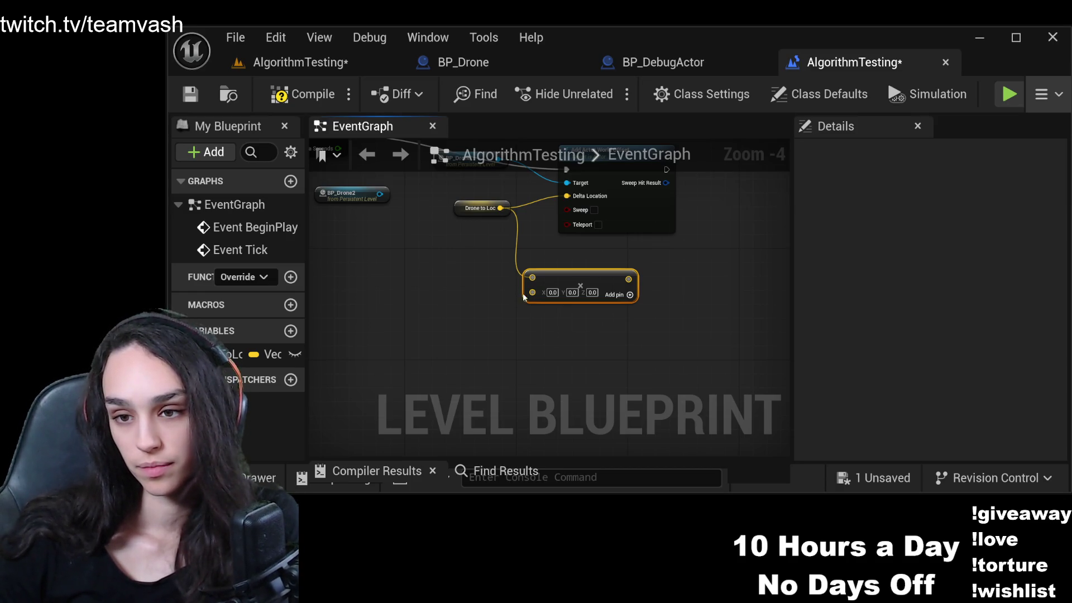
pyautogui.hotkey('ctrl', 'z')
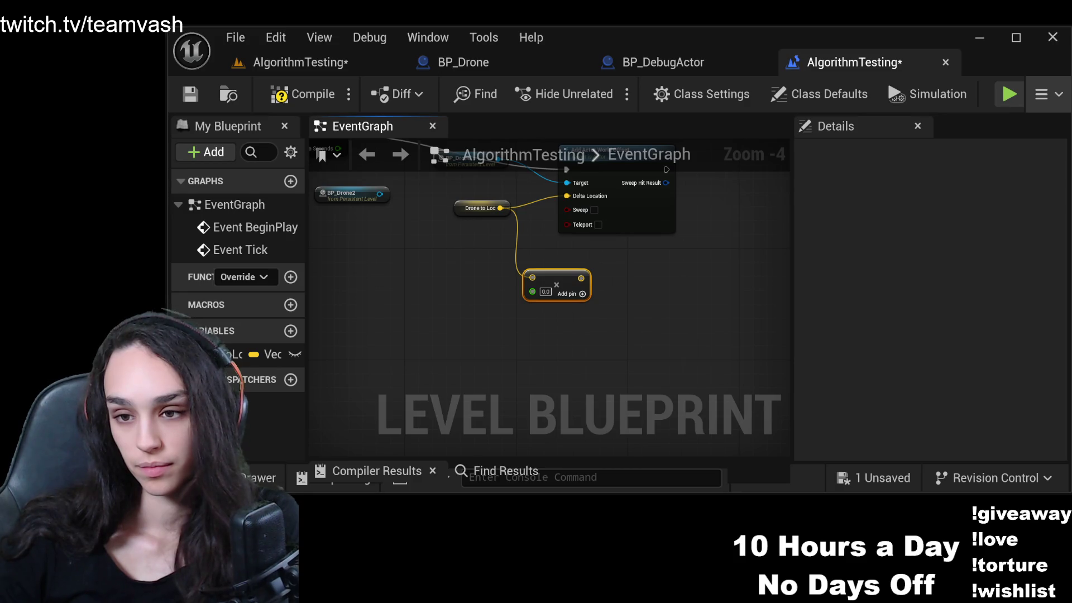
# Set the multiplier to 2.0, feed the result into Delta Location, and start a play test.
pyautogui.click(546, 291)
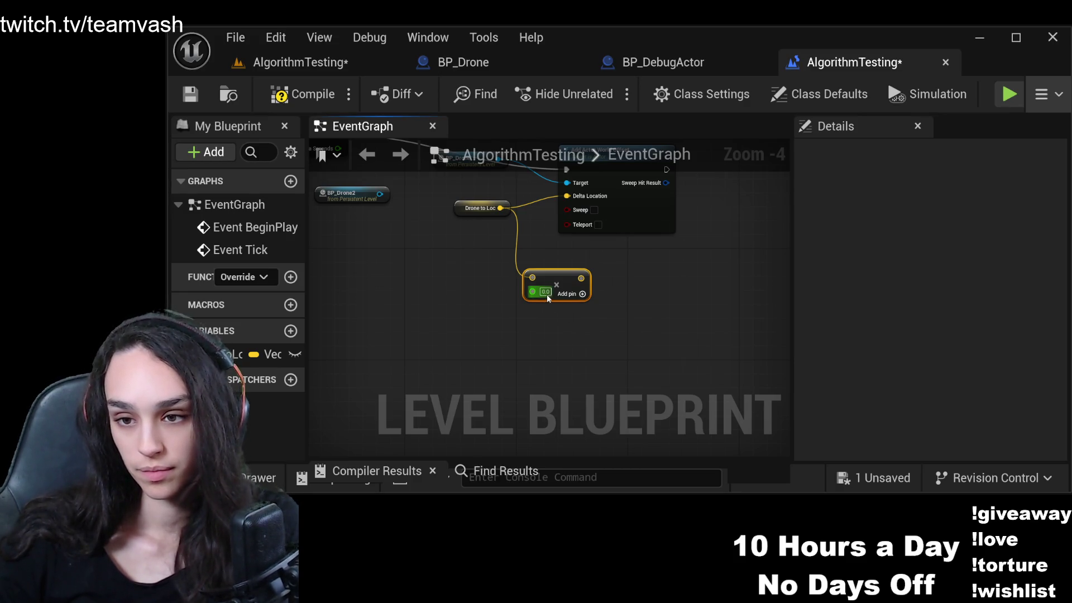
pyautogui.write('20')
pyautogui.press('Return')
pyautogui.hotkey('ctrl', 'z')
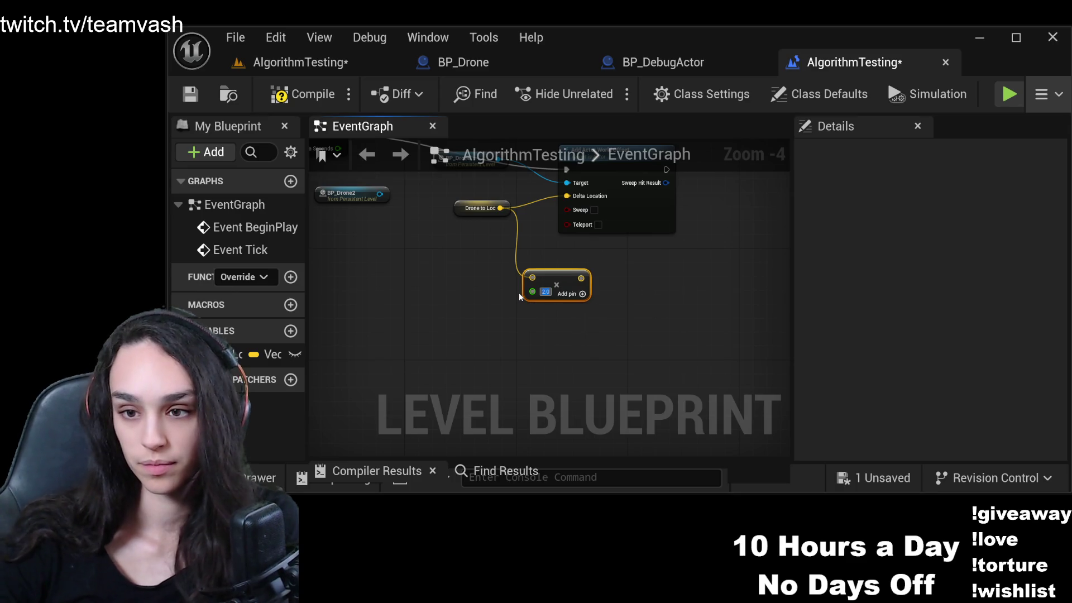
pyautogui.moveTo(586, 278); pyautogui.dragTo(566, 195)
pyautogui.hotkey('alt', 'p')
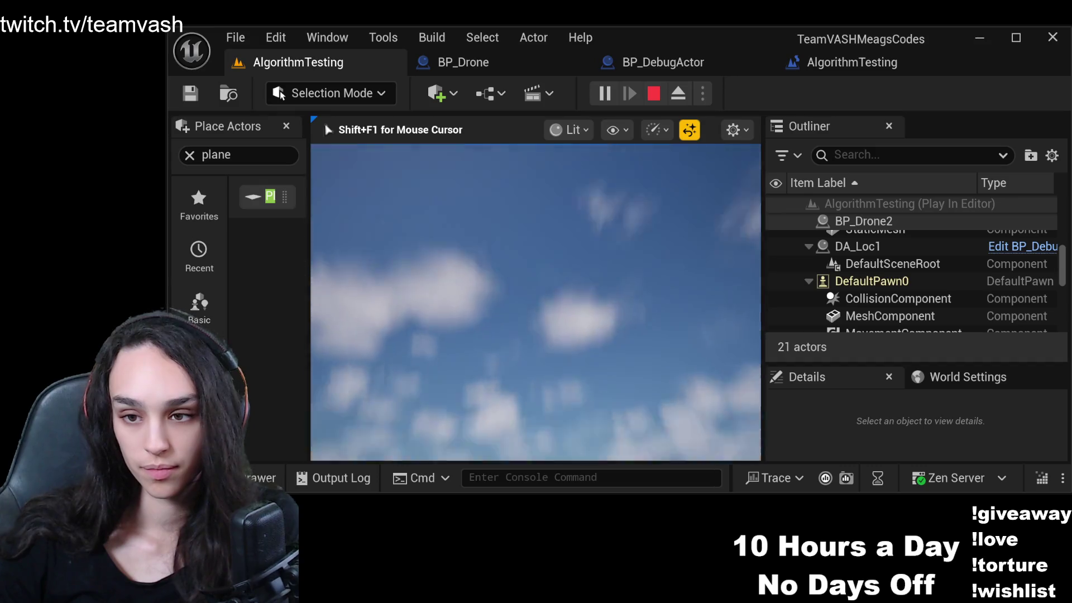
# Stop Play-in-Editor with Esc and bring up BP_DebugActor's EventGraph.
pyautogui.press('Escape')
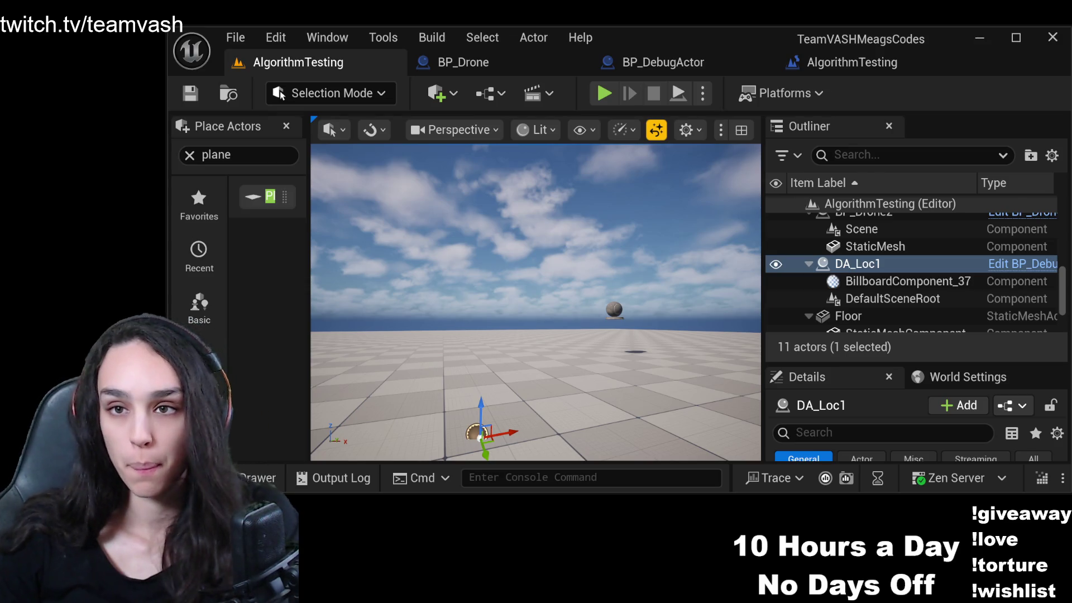
pyautogui.click(662, 62)
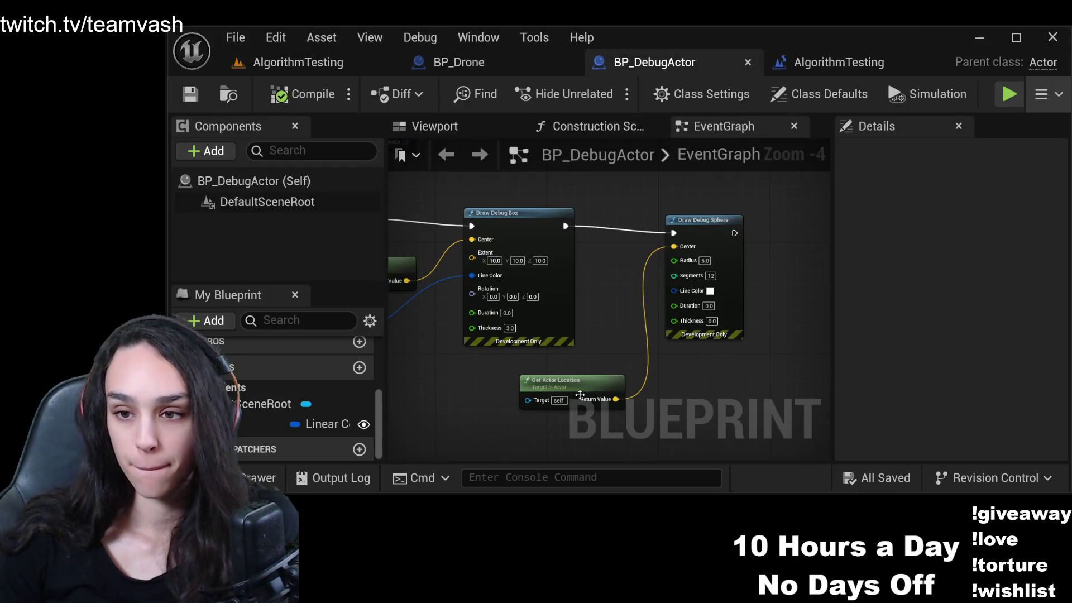
# Change the Multiply value from 2.0 to 10.0, compile, save, and play-test AlgorithmTesting.
pyautogui.click(821, 62)
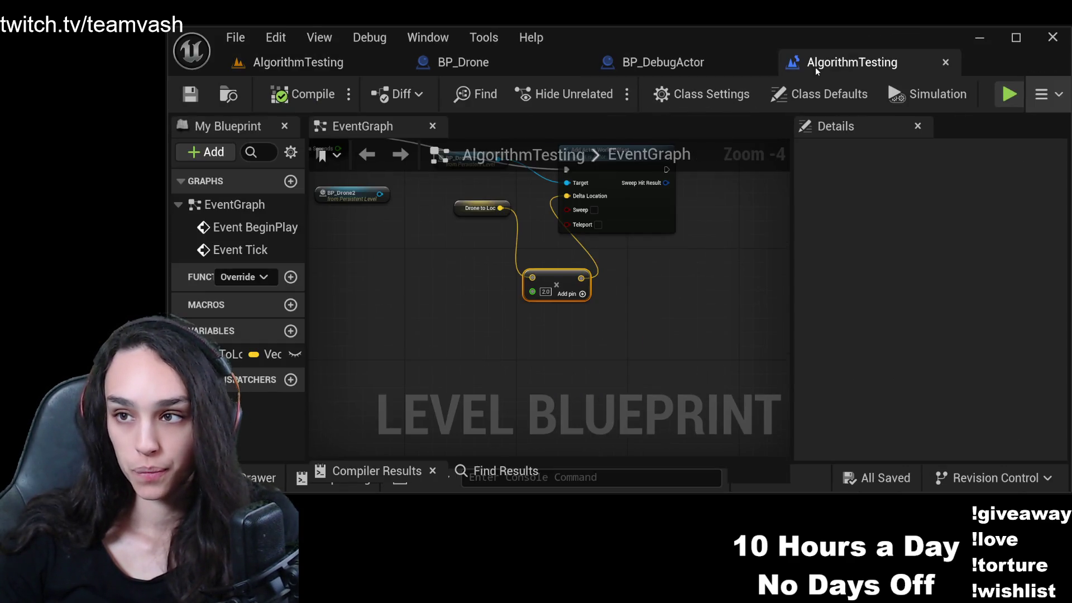
pyautogui.click(545, 291)
pyautogui.write('10')
pyautogui.press('Return')
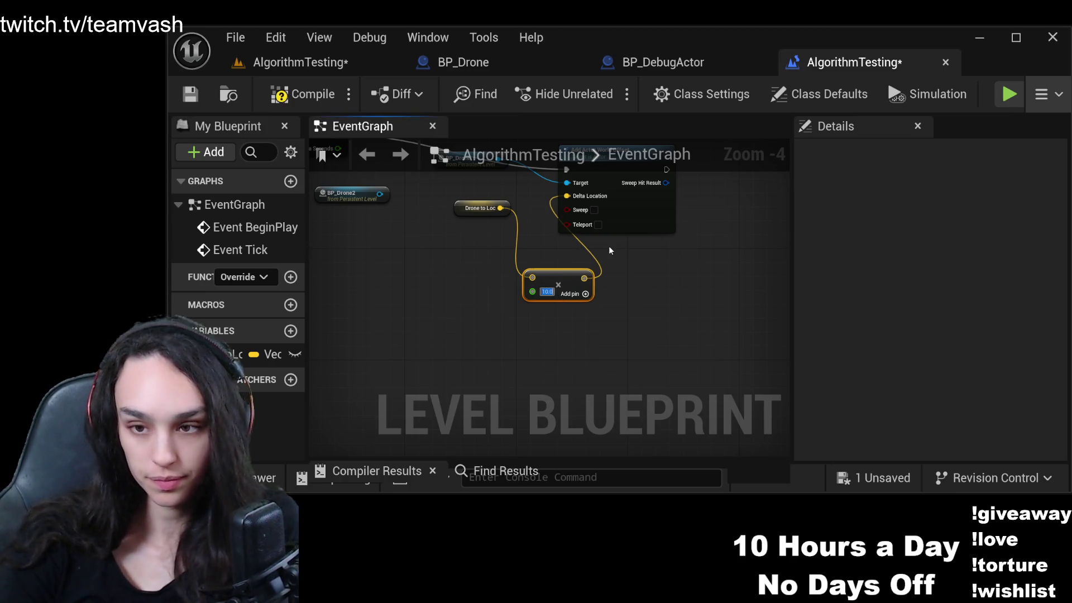
pyautogui.click(326, 99)
pyautogui.click(190, 94)
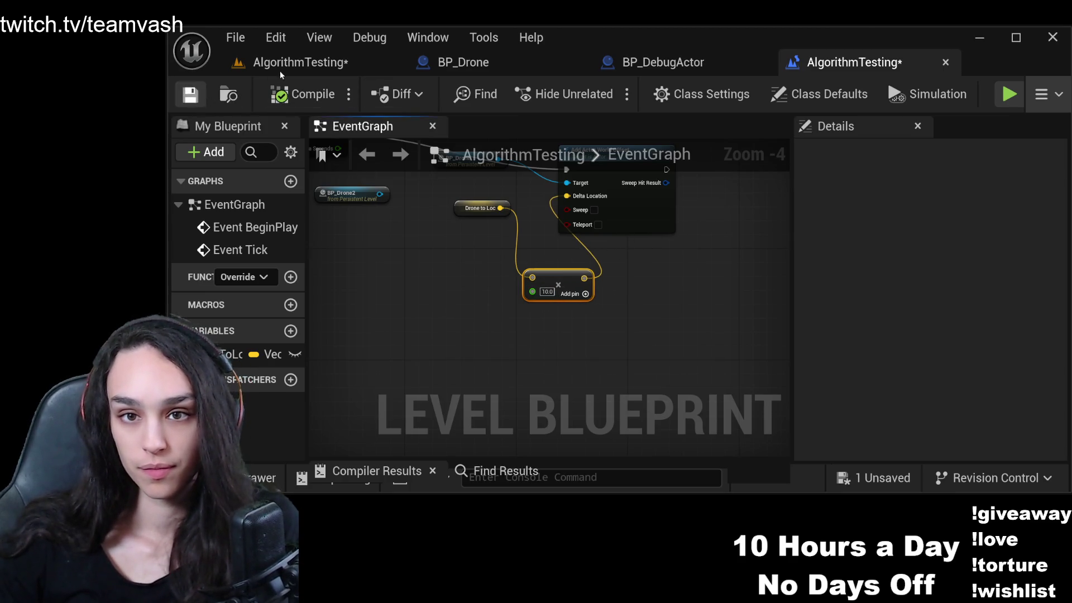
pyautogui.click(280, 65)
pyautogui.click(605, 93)
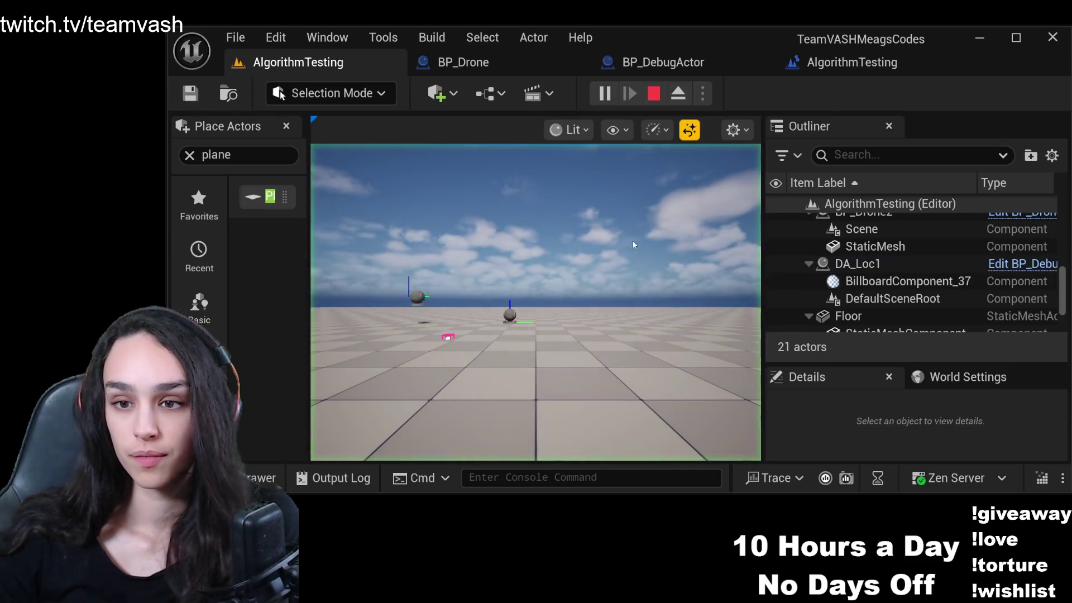
# Stop the 10.0-multiplier play test and reopen the level blueprint graph.
pyautogui.click(654, 92)
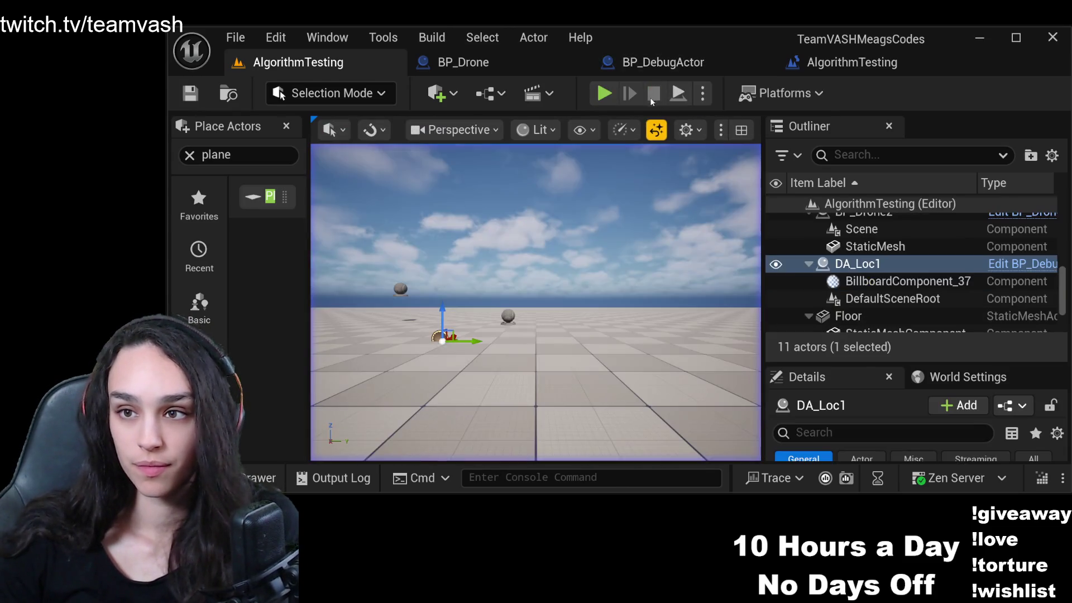
pyautogui.click(852, 62)
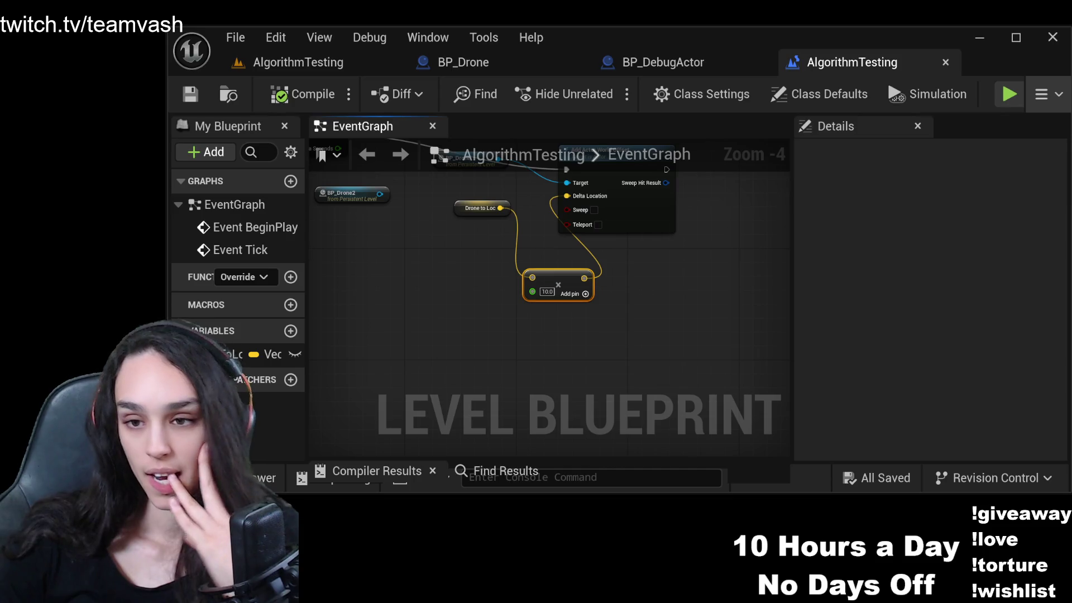
# Zoom over the EventGraph, marquee-select a group of nodes, then return to the AlgorithmTesting viewport.
pyautogui.scroll(-4, 613, 277)
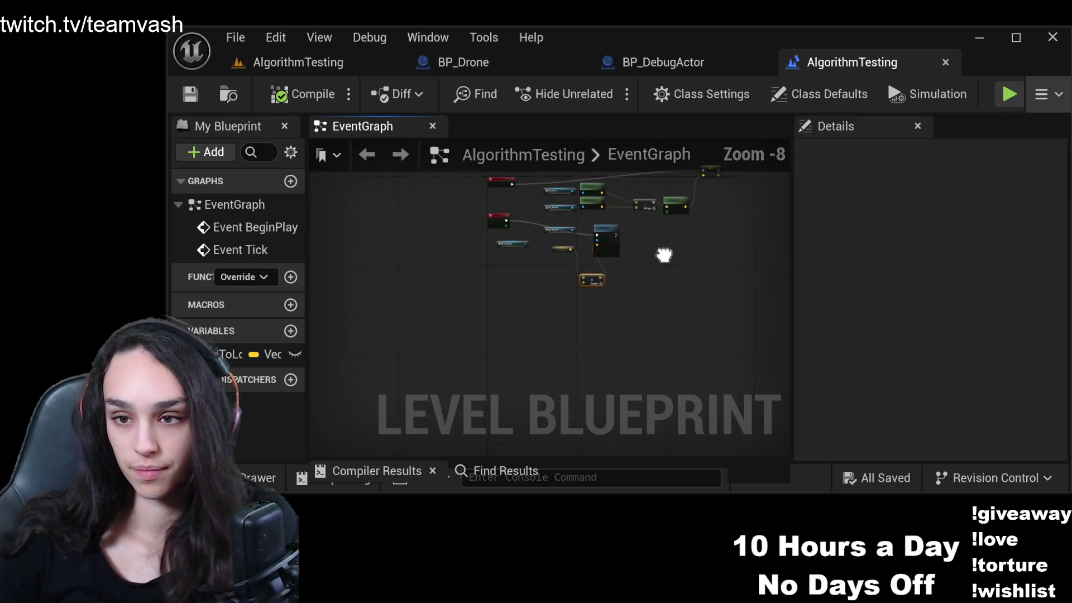
pyautogui.scroll(2, 662, 254)
pyautogui.moveTo(687, 221); pyautogui.dragTo(479, 301)
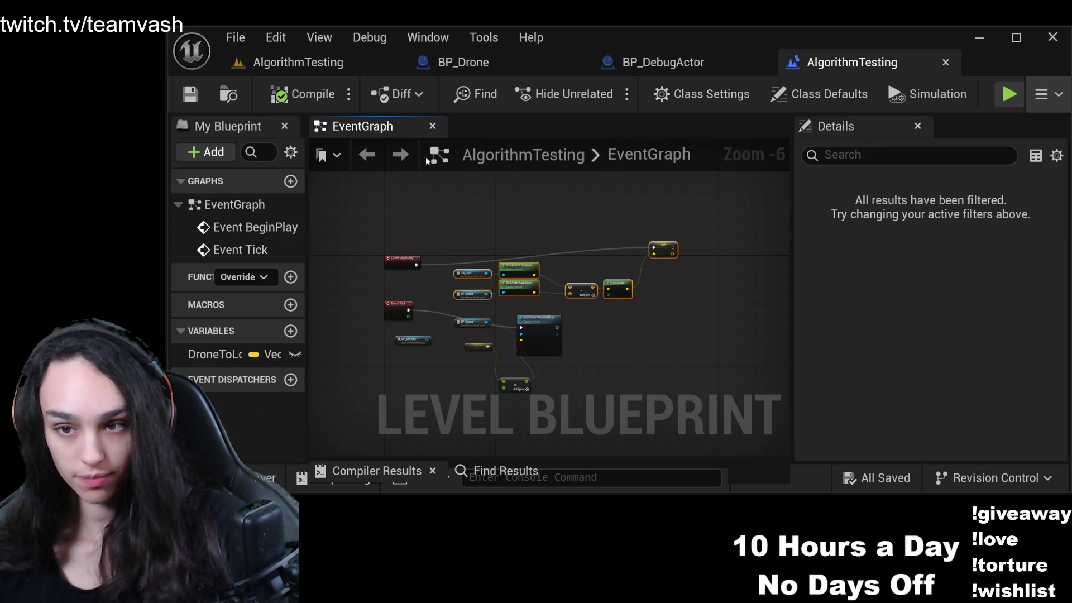
pyautogui.click(298, 62)
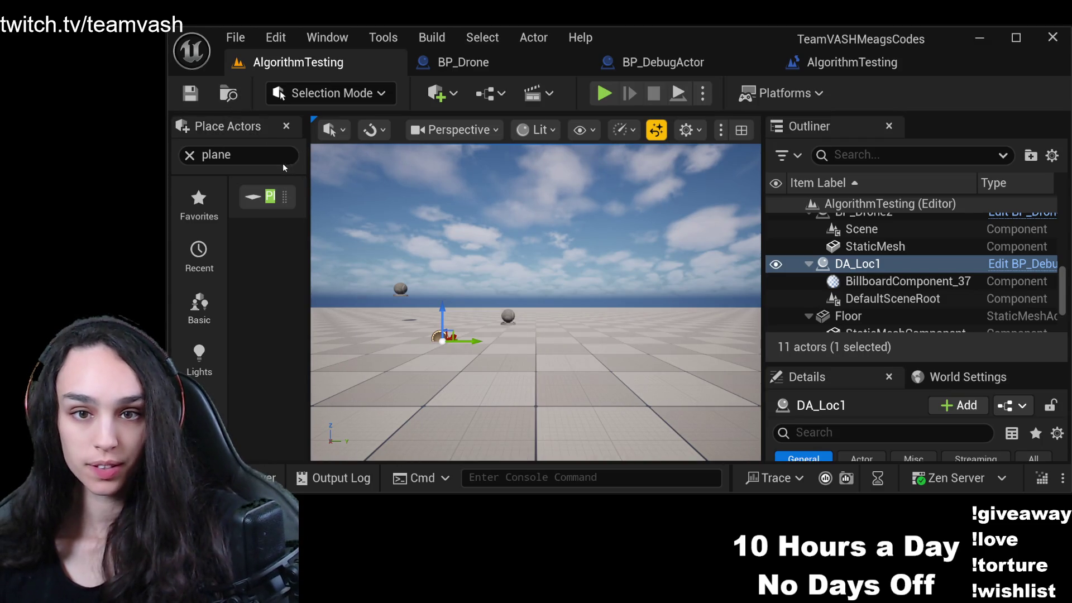
# Close the Place Actors panel, maximize the editor, and set the viewport coordinate system to World.
pyautogui.click(286, 126)
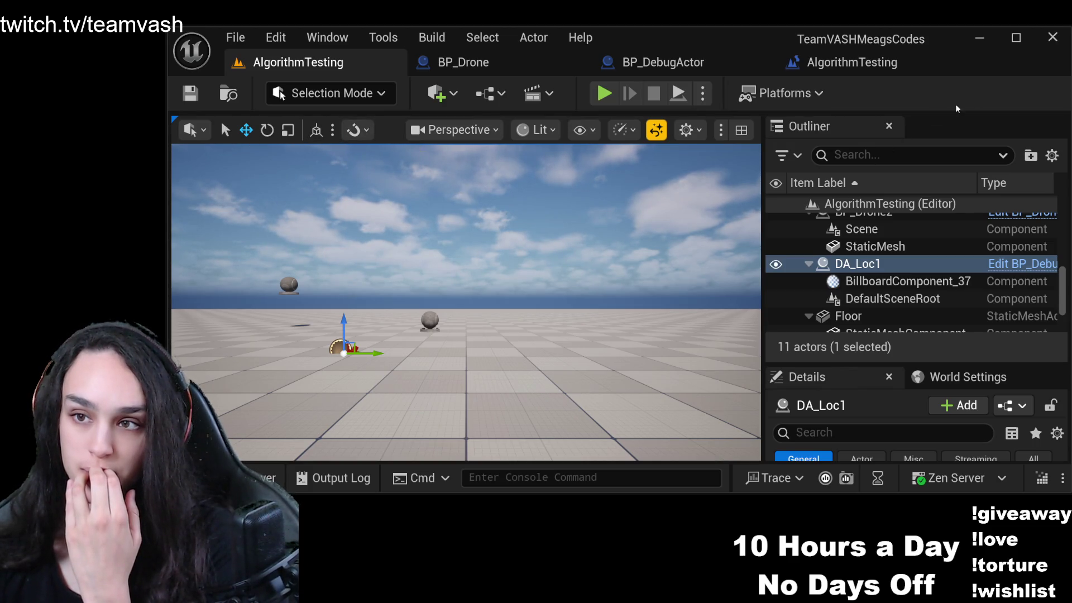
pyautogui.click(1016, 37)
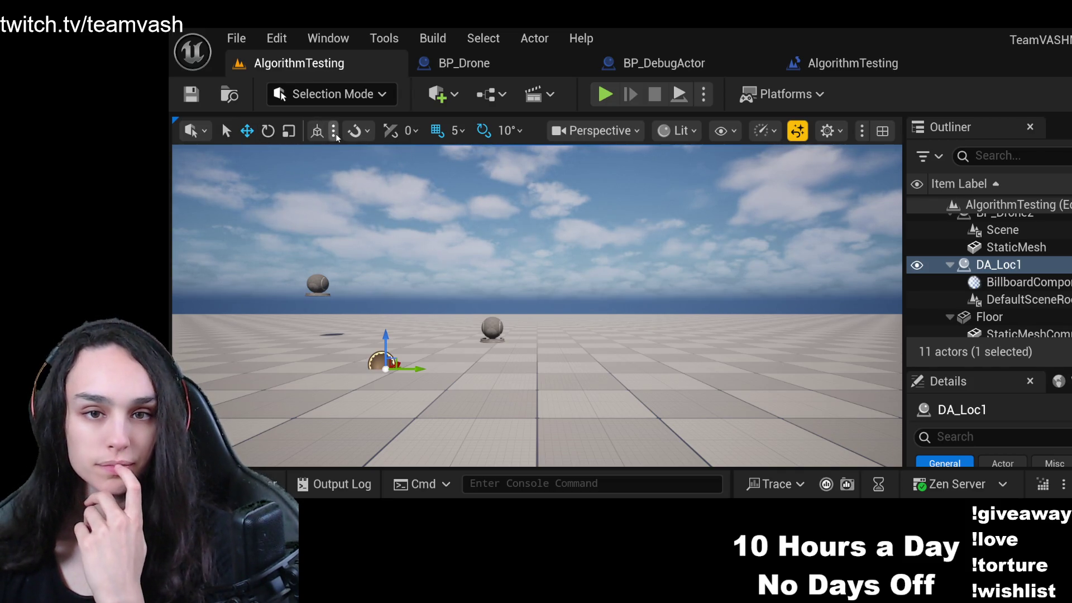
pyautogui.click(317, 131)
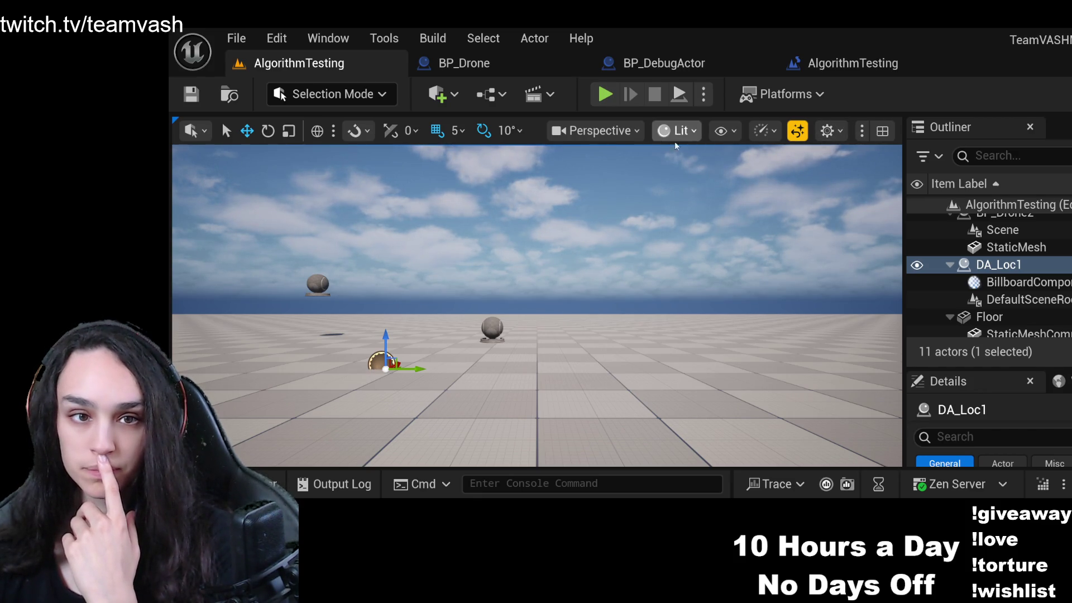
# Restore and heighten the editor window, then click empty sky to deselect DA_Loc1.
pyautogui.doubleClick(778, 42)
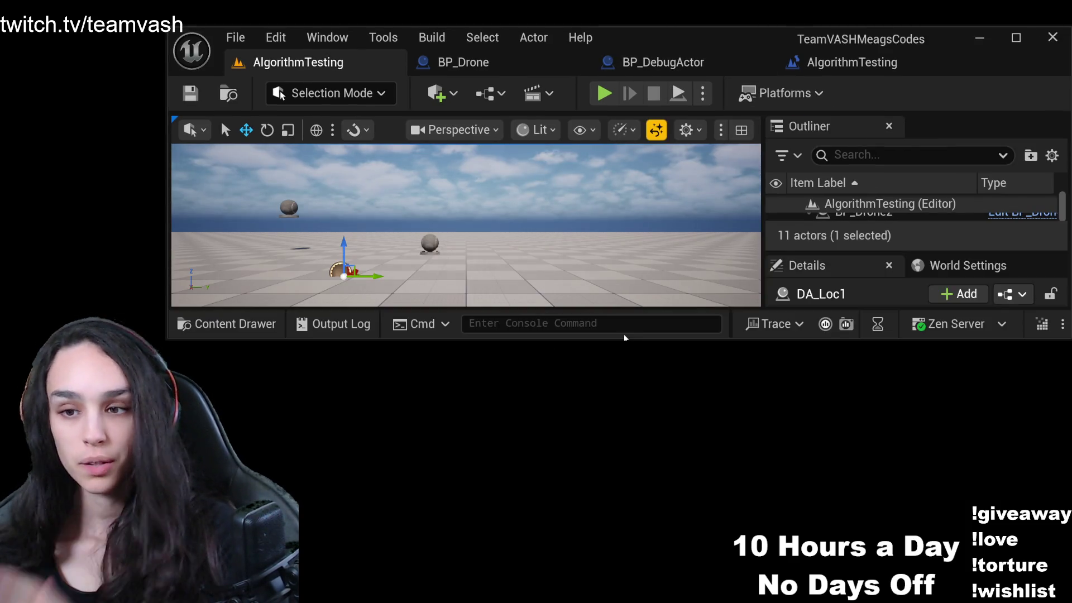
pyautogui.moveTo(616, 339); pyautogui.dragTo(616, 492)
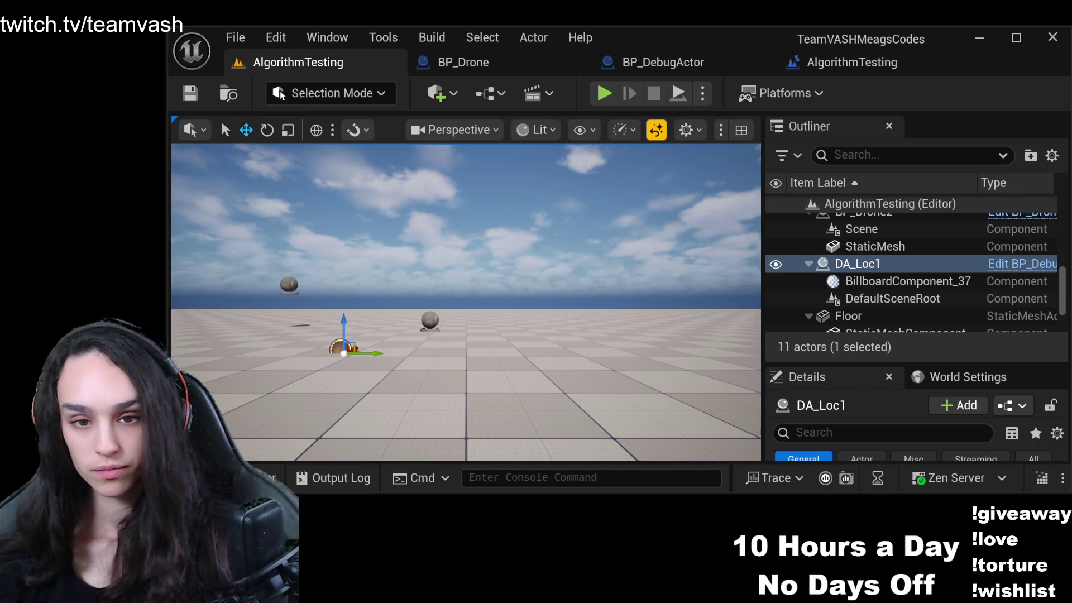
pyautogui.click(468, 263)
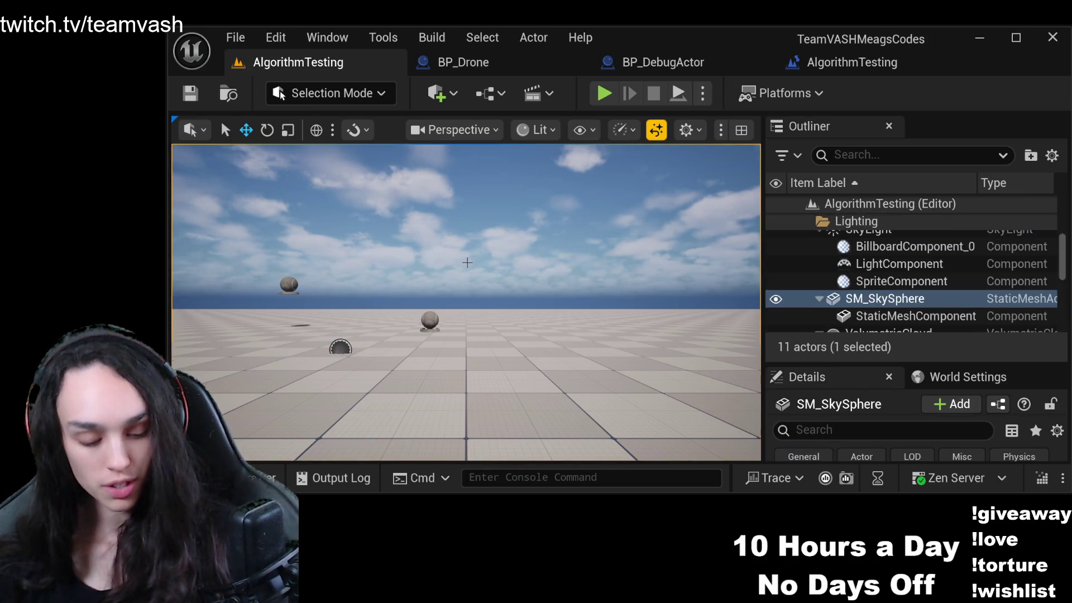
# Display the FPS and frame-time readout in the viewport with Ctrl+Shift+H.
pyautogui.hotkey('ctrl', 'shift', 'h')
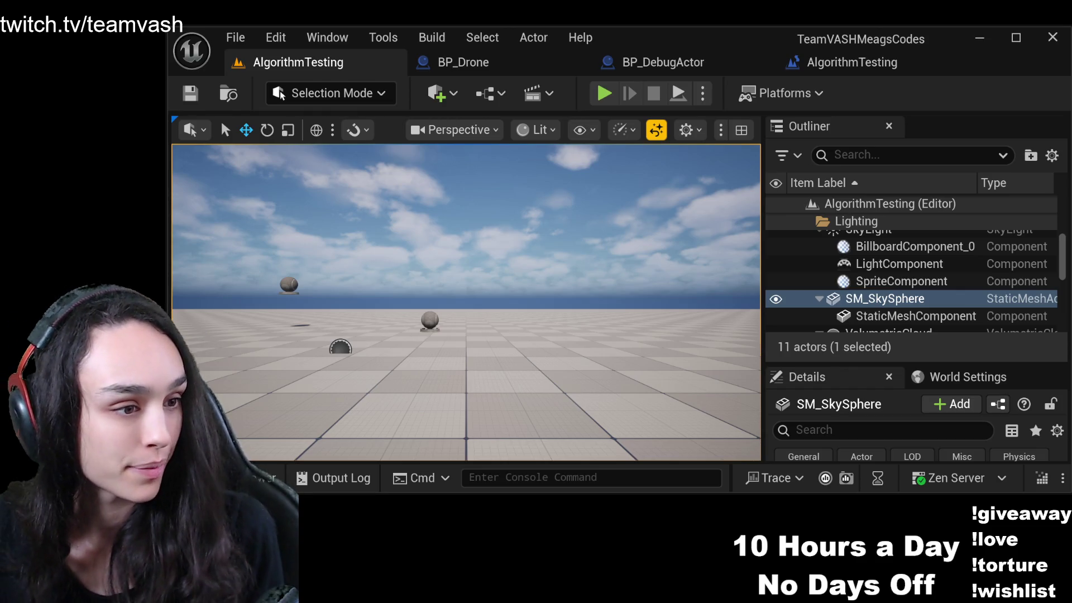
pyautogui.click(317, 258)
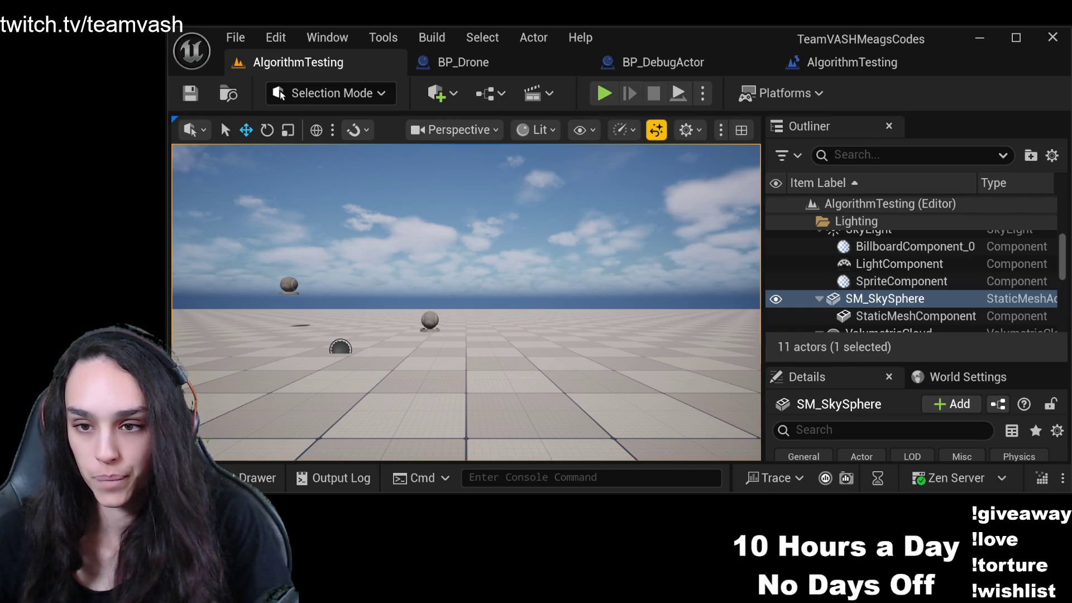
pyautogui.click(853, 62)
# Move the BP_Drone2 and Drone to Loc nodes aside so Add Actor World Offset is fully visible.
pyautogui.scroll(7, 453, 354)
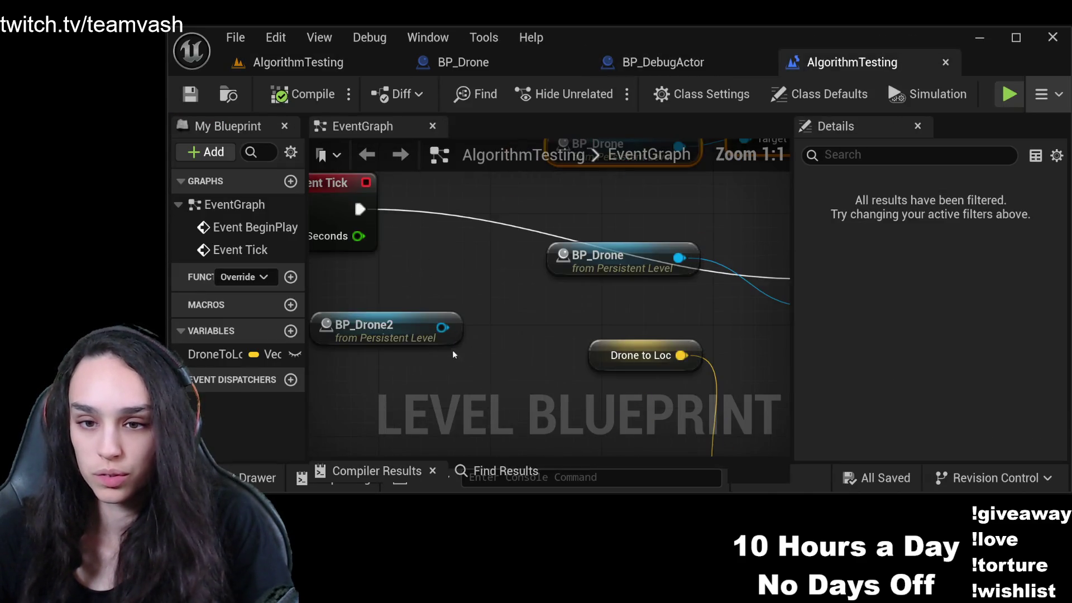
pyautogui.scroll(-3, 453, 354)
pyautogui.click(420, 332)
pyautogui.moveTo(439, 332); pyautogui.dragTo(380, 390)
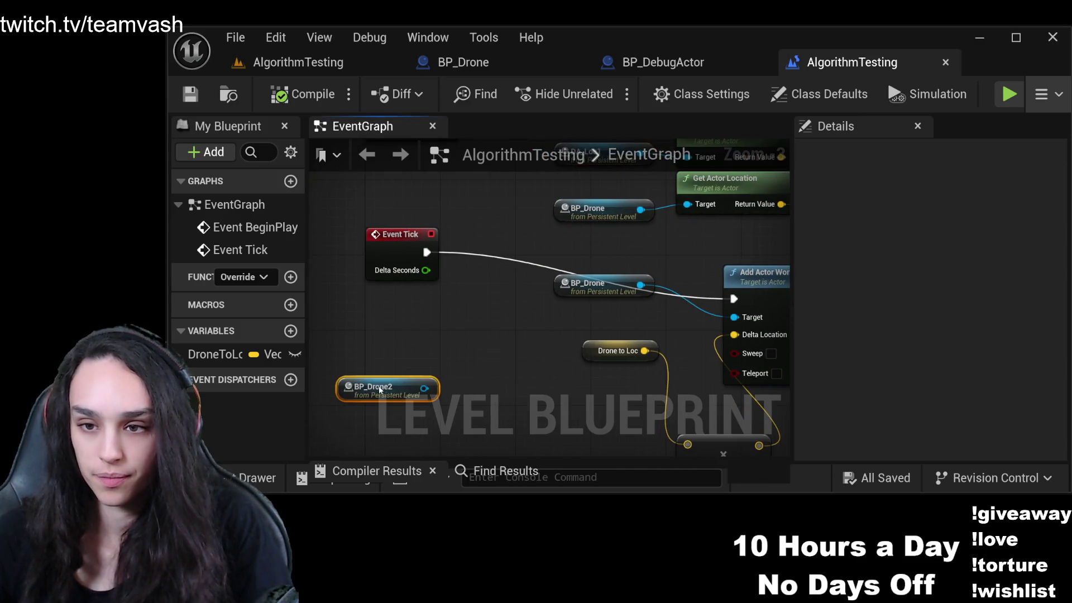
pyautogui.moveTo(578, 384); pyautogui.dragTo(409, 299)
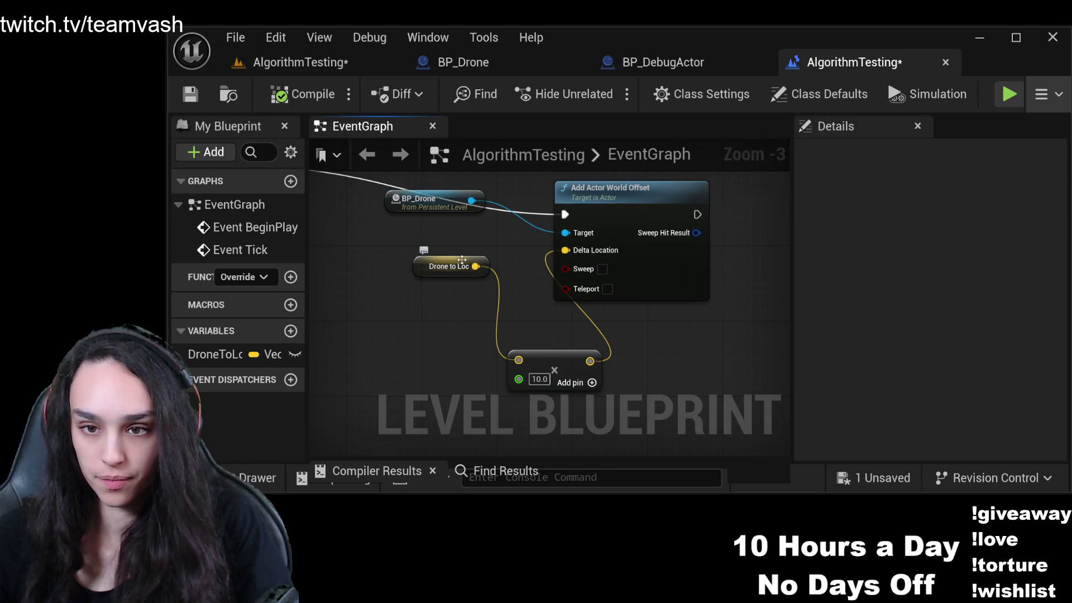
pyautogui.moveTo(466, 268)
pyautogui.mouseDown()
pyautogui.moveTo(475, 362)
pyautogui.moveTo(465, 361)
pyautogui.mouseUp()
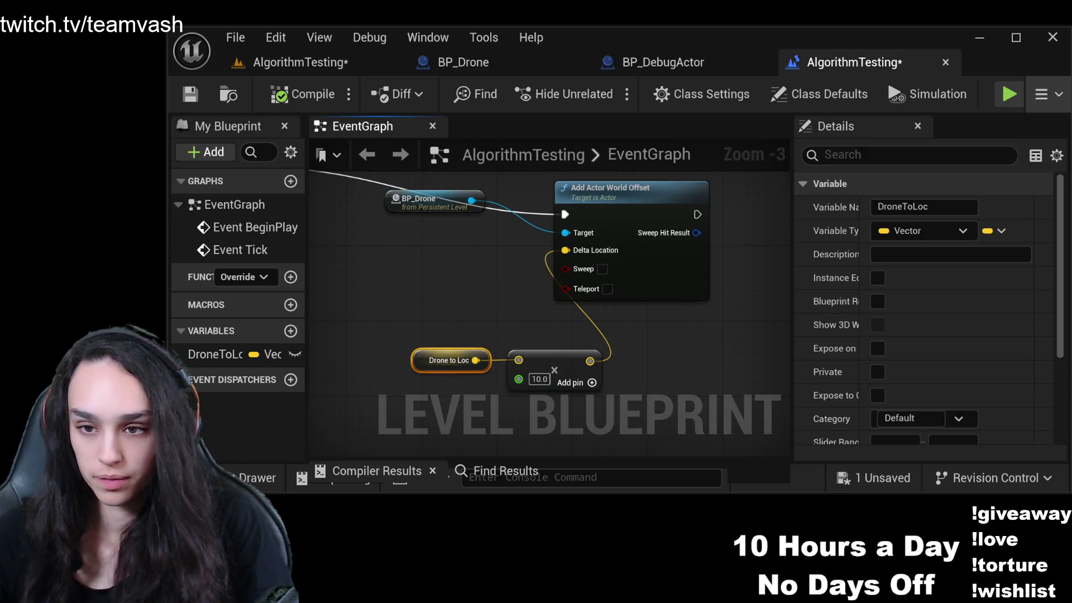
# Change the Drone to Loc Multiply node's value from 10.0 to 2.0.
pyautogui.click(539, 379)
pyautogui.write('2')
pyautogui.click(469, 294)
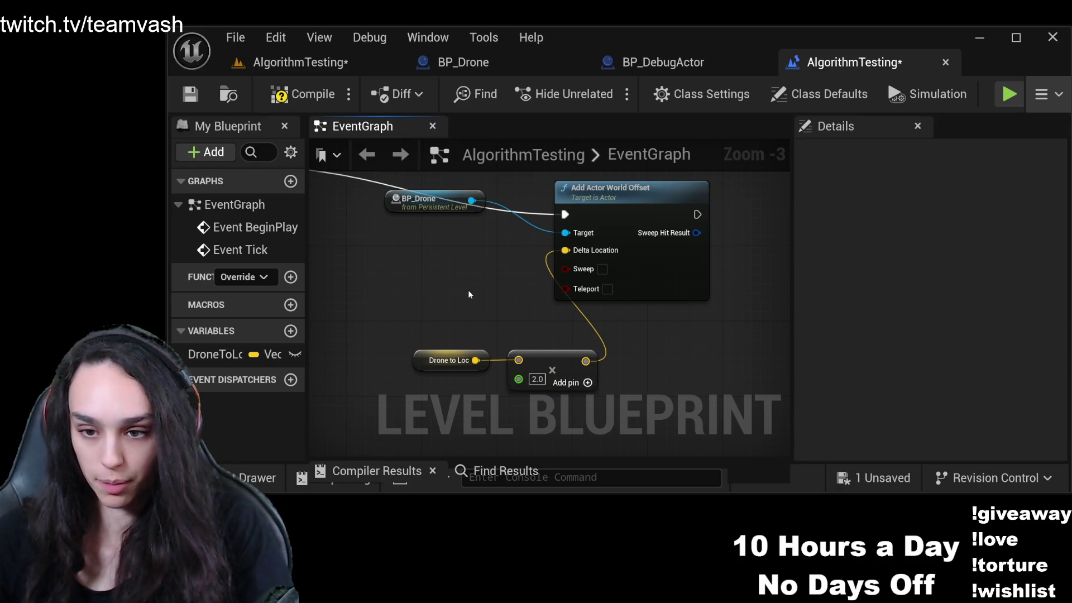
pyautogui.click(564, 296)
pyautogui.moveTo(375, 273); pyautogui.dragTo(513, 287)
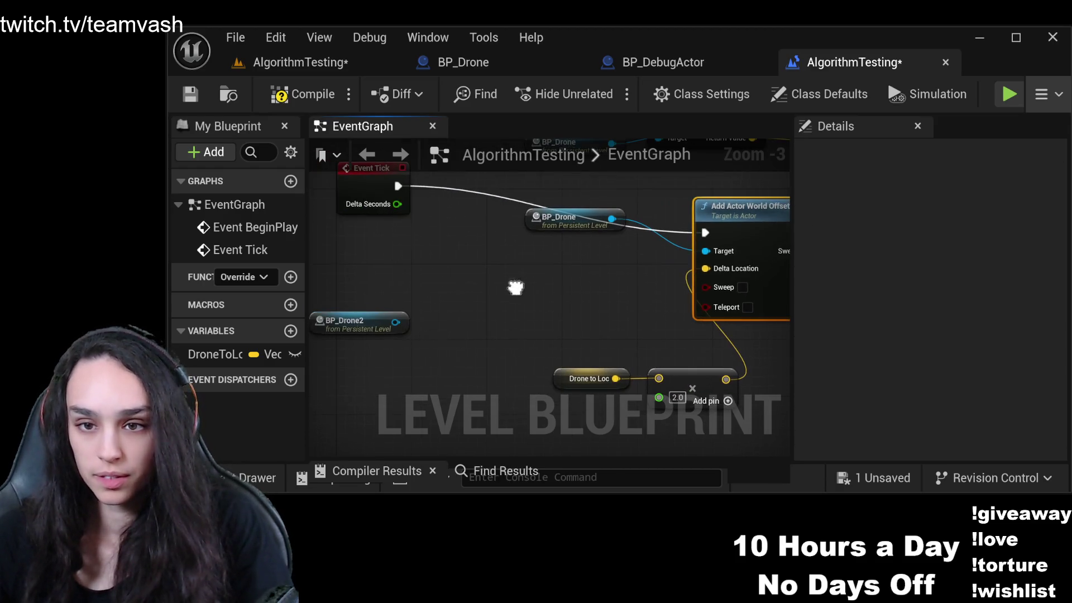
# Add a Multiply node fed by Event Tick's Delta Seconds.
pyautogui.moveTo(397, 204)
pyautogui.mouseDown()
pyautogui.moveTo(469, 278)
pyautogui.moveTo(330, 284)
pyautogui.mouseUp()
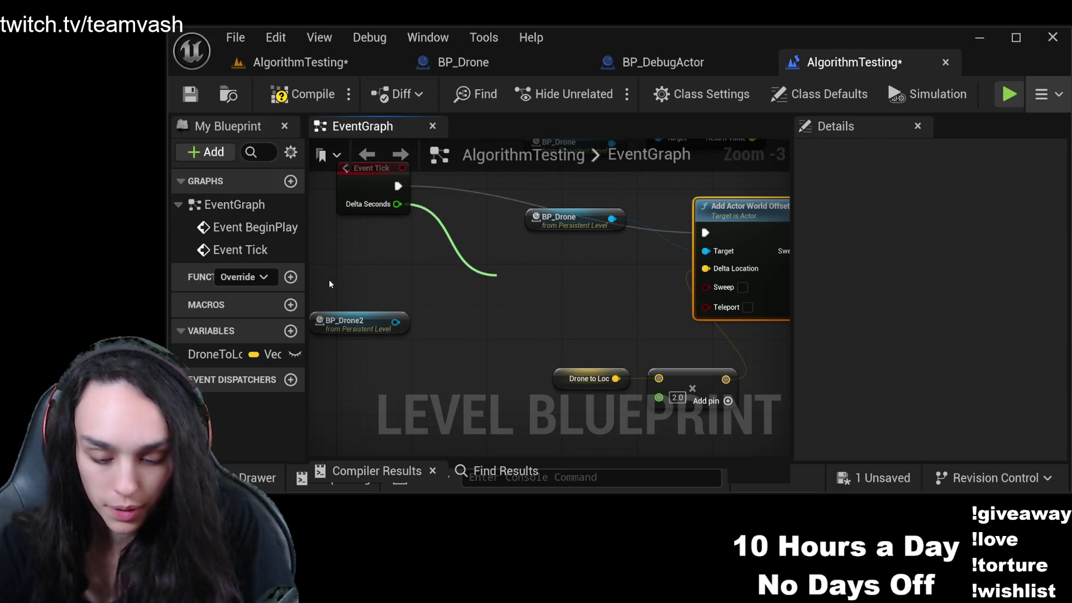
pyautogui.click(588, 321)
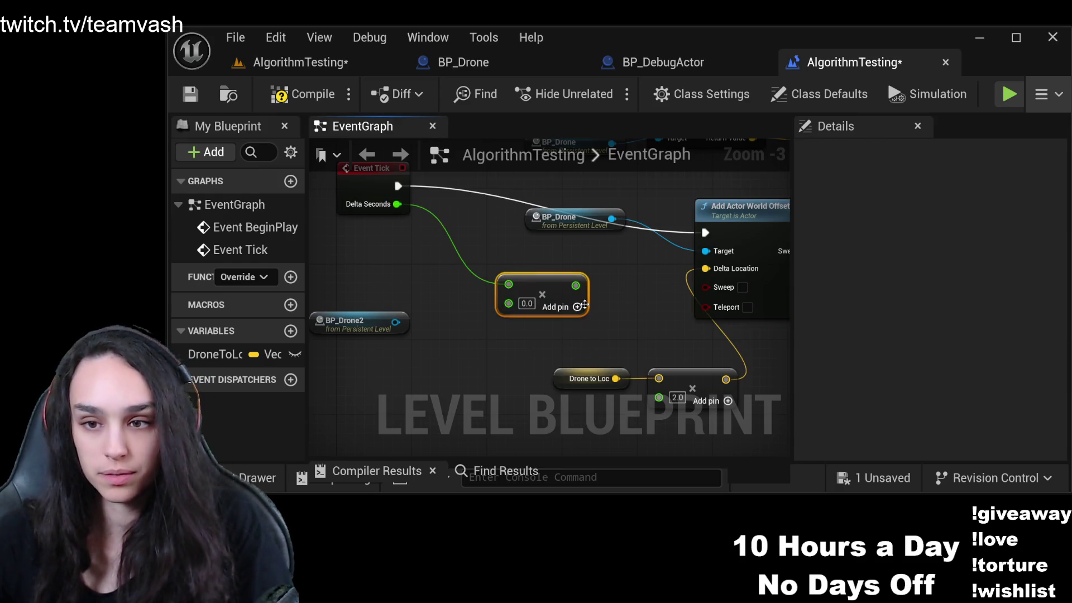
pyautogui.moveTo(537, 282); pyautogui.dragTo(585, 285)
pyautogui.moveTo(599, 331); pyautogui.dragTo(560, 315)
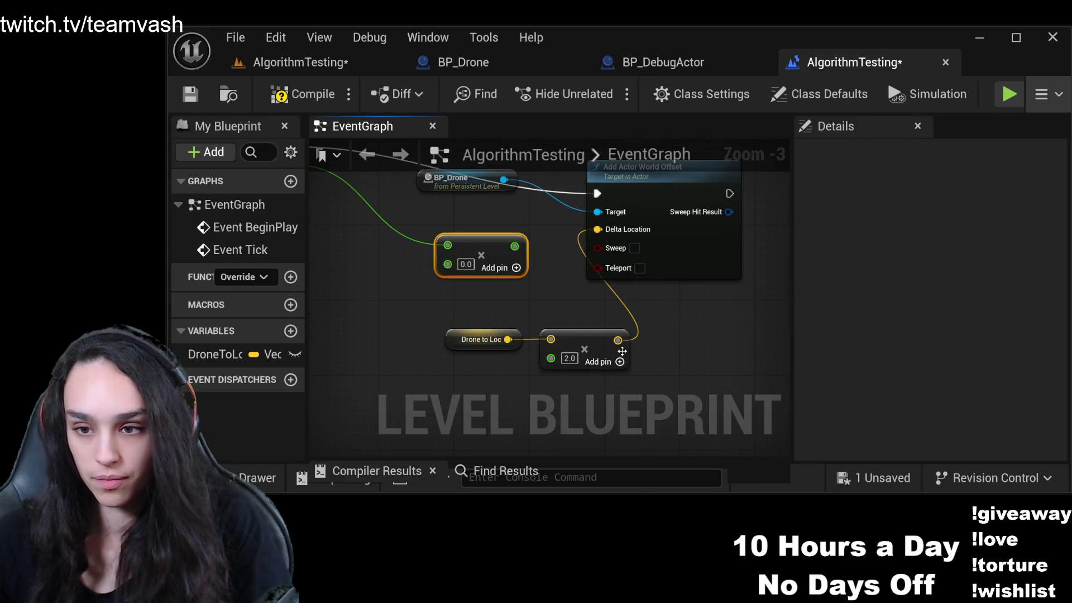
pyautogui.moveTo(617, 341)
pyautogui.mouseDown()
pyautogui.moveTo(442, 269)
pyautogui.moveTo(520, 317)
pyautogui.moveTo(885, 299)
pyautogui.mouseUp()
# Wire the 2.0 Multiply output into the Delta Seconds Multiply's second input, then play-test.
pyautogui.moveTo(573, 285)
pyautogui.mouseDown()
pyautogui.moveTo(715, 295)
pyautogui.moveTo(652, 306)
pyautogui.mouseUp()
pyautogui.moveTo(697, 361)
pyautogui.mouseDown()
pyautogui.moveTo(599, 332)
pyautogui.moveTo(527, 285)
pyautogui.mouseUp()
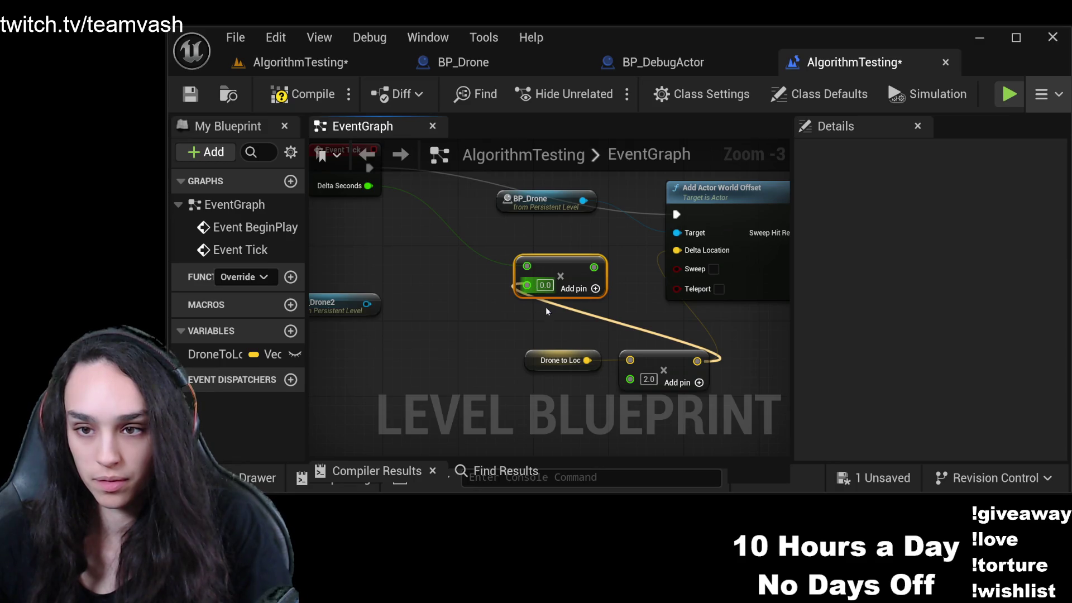
pyautogui.click(547, 311)
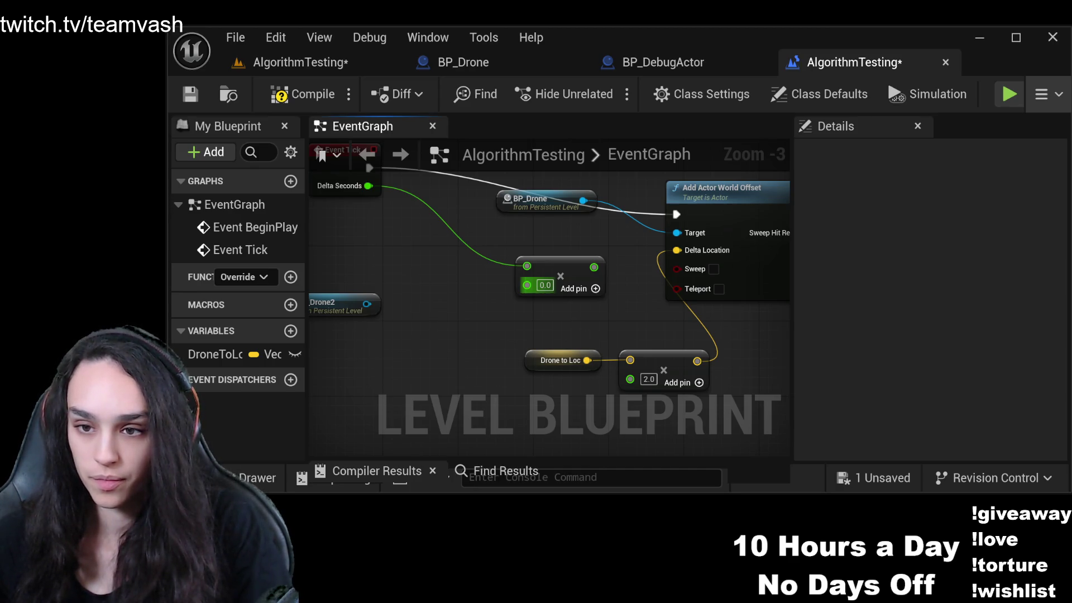
pyautogui.click(530, 291)
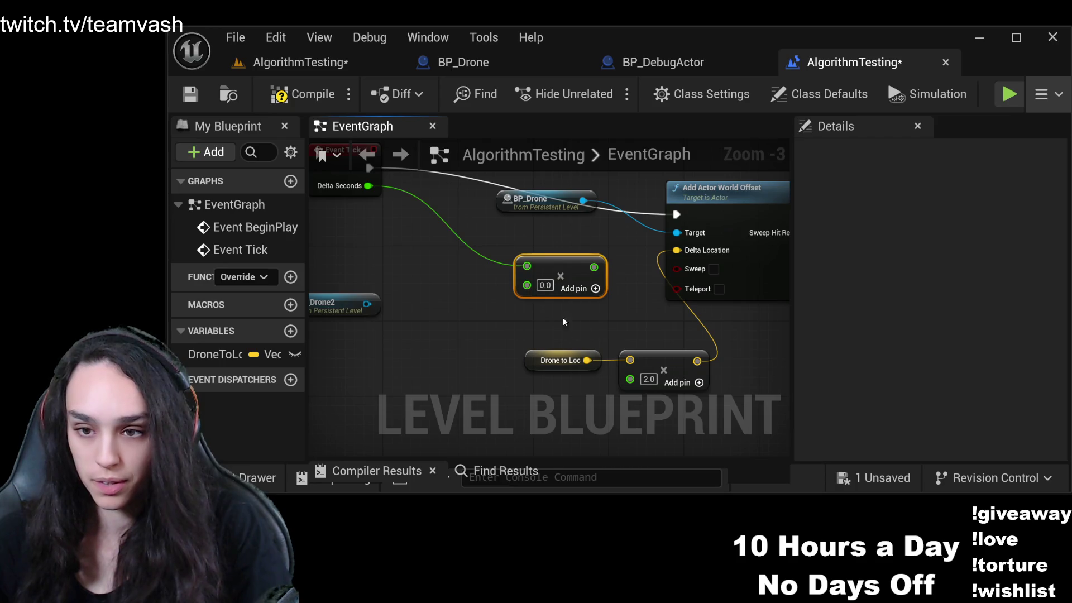
pyautogui.moveTo(698, 361); pyautogui.dragTo(526, 285)
pyautogui.moveTo(642, 247)
pyautogui.mouseDown()
pyautogui.moveTo(539, 269)
pyautogui.moveTo(580, 282)
pyautogui.mouseUp()
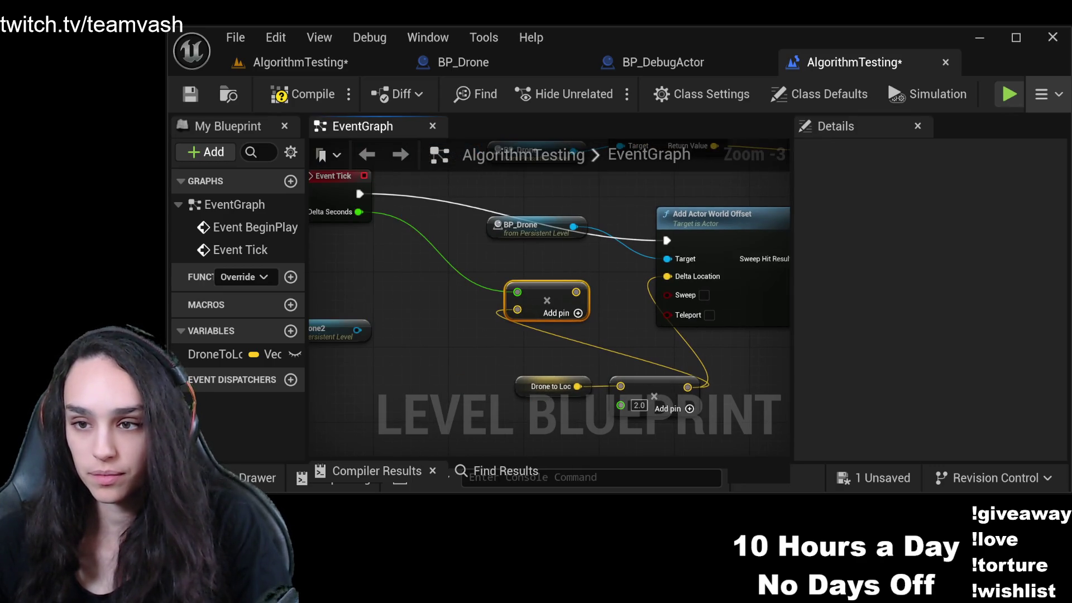
pyautogui.hotkey('alt', 'p')
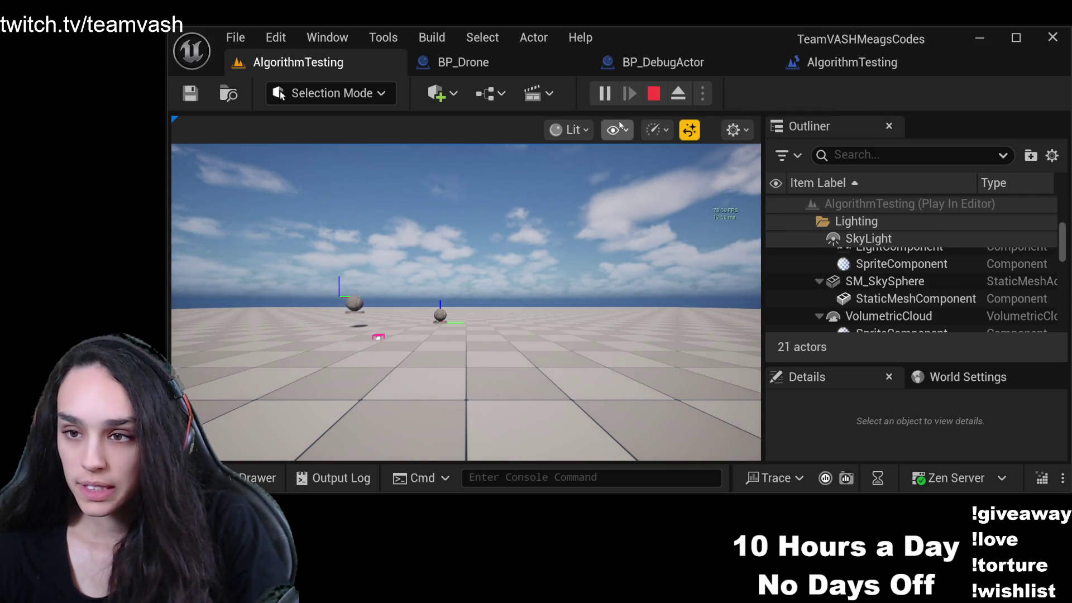
# Stop the play-test and toggle the viewport frame-rate counter with Ctrl+Shift+H.
pyautogui.click(653, 94)
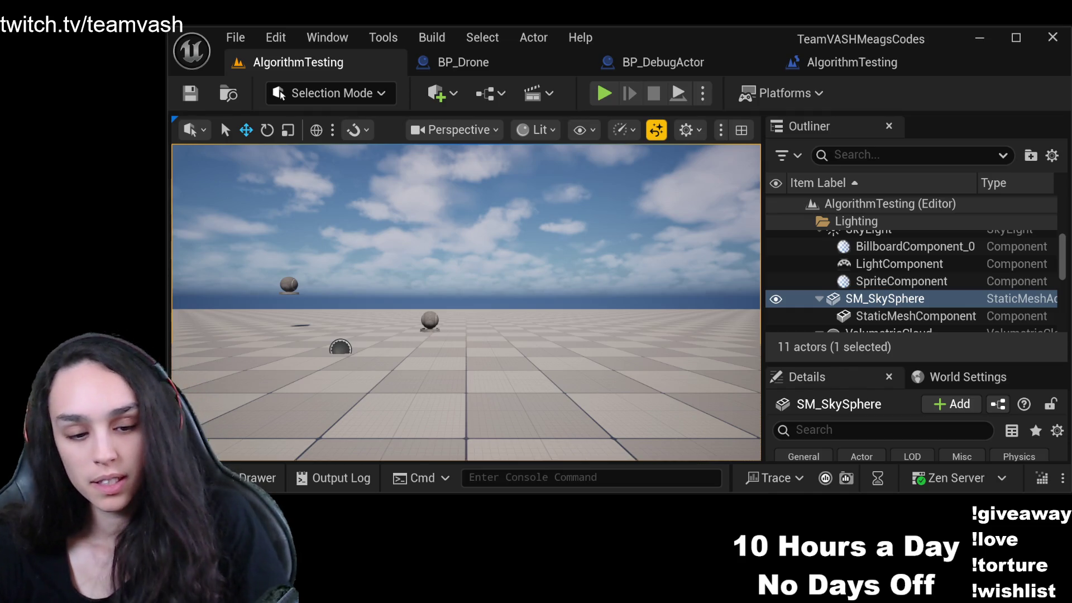
pyautogui.hotkey('ctrl', 'shift', 'h')
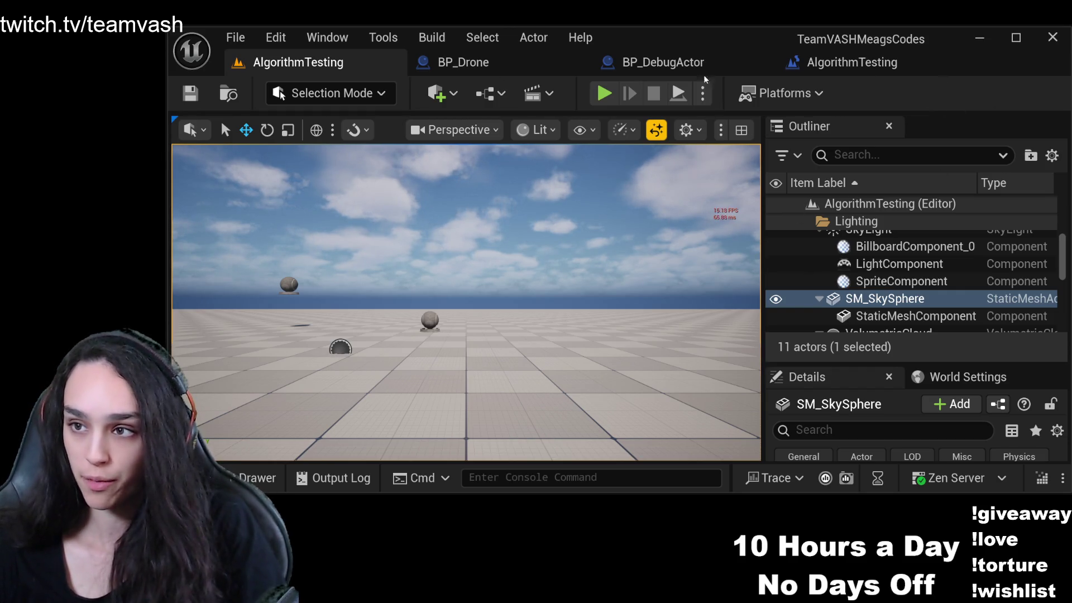
# Start a new play-test of the AlgorithmTesting level.
pyautogui.click(604, 92)
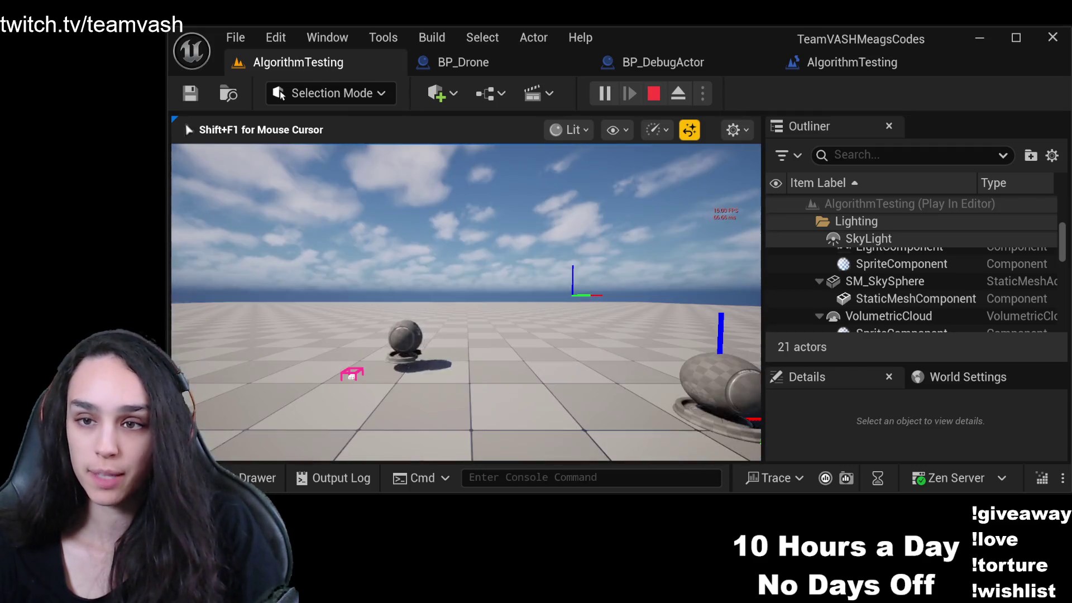
# Release the mouse from the game with Shift+F1 and stop the play session.
pyautogui.hotkey('shift', 'F1')
pyautogui.click(654, 95)
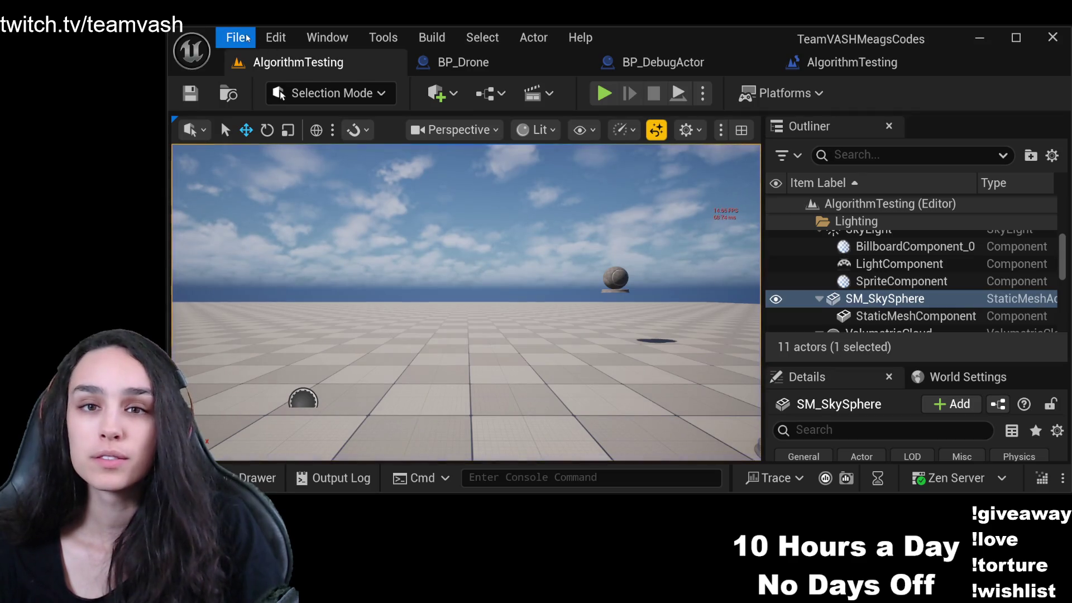
pyautogui.press('Right')
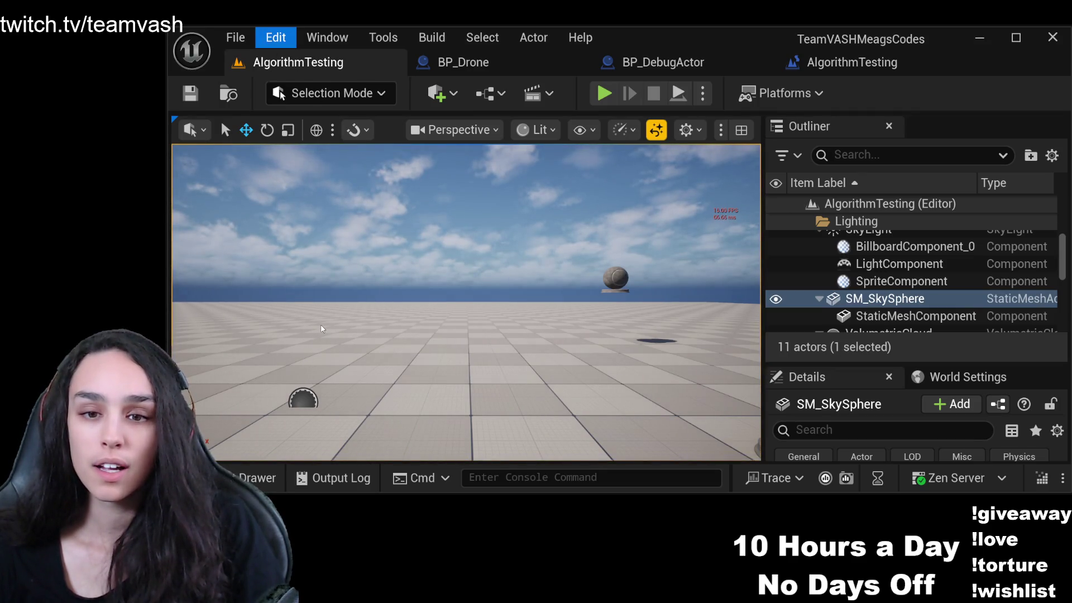
pyautogui.click(714, 247)
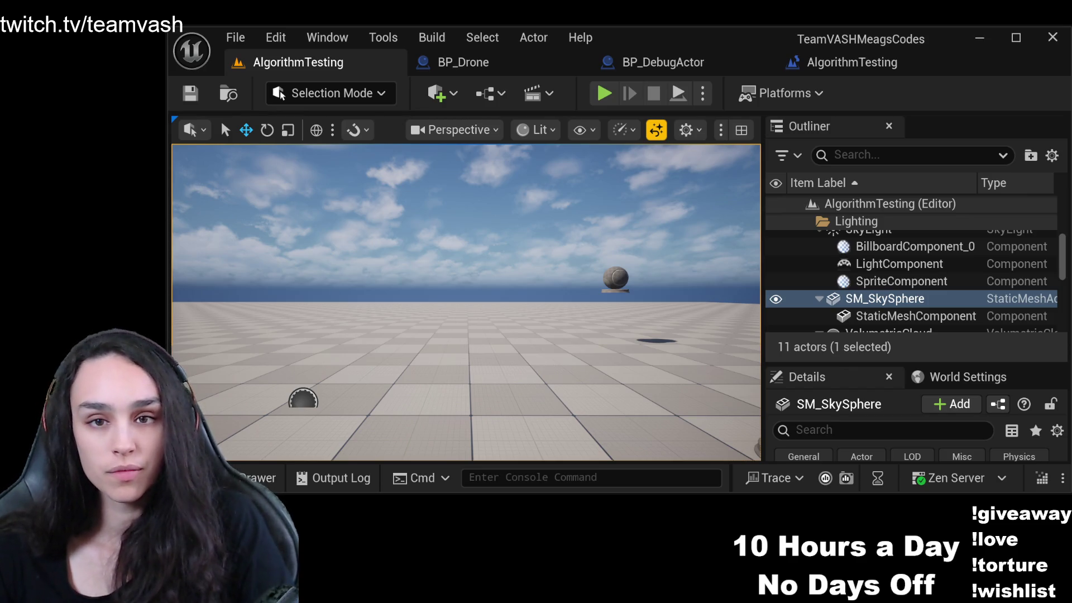
pyautogui.click(449, 257)
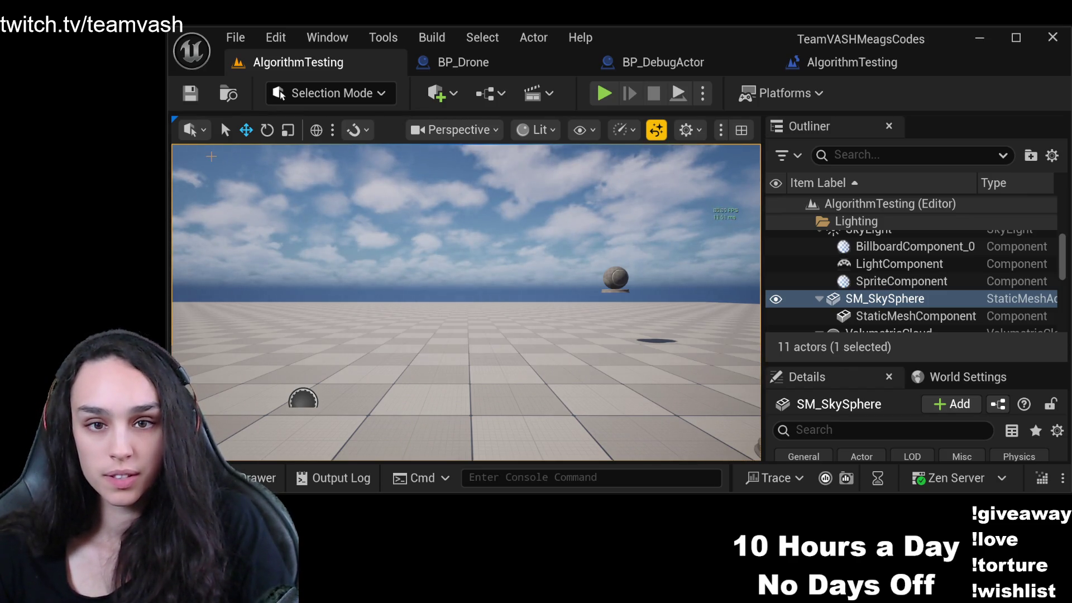
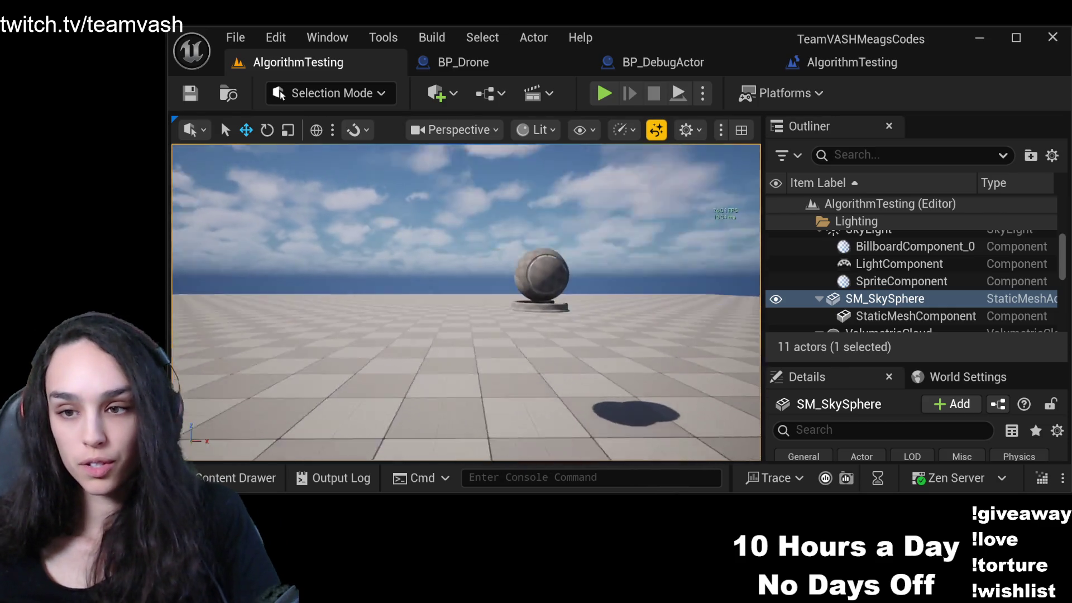
# Rotate BP_Drone in local space with the Rotate gizmo, about -10 degrees and then further around its axis.
pyautogui.click(347, 258)
pyautogui.press('e')
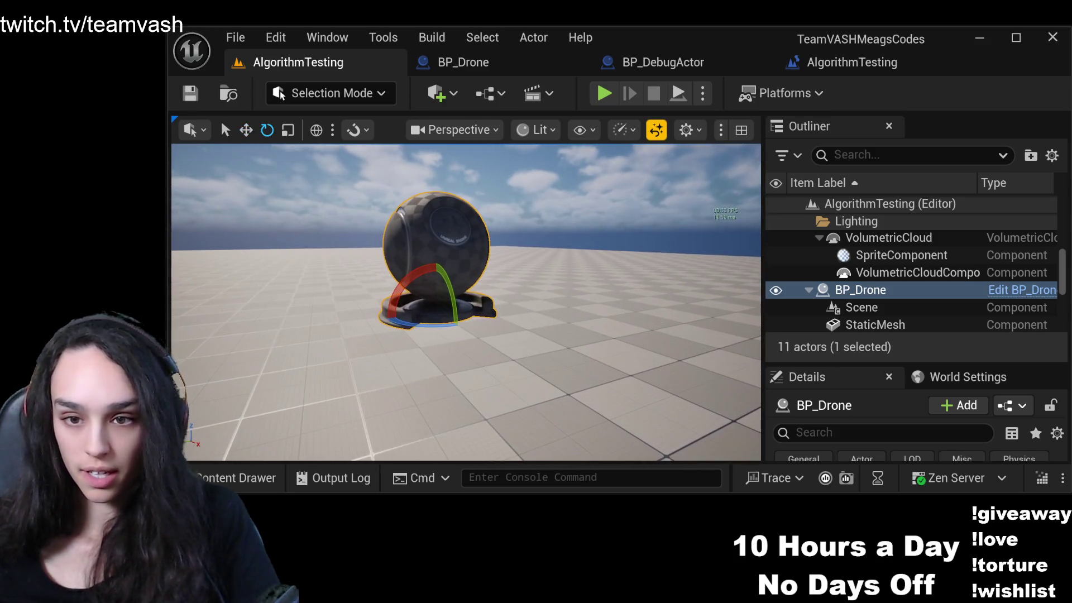
pyautogui.hotkey('ctrl', '`')
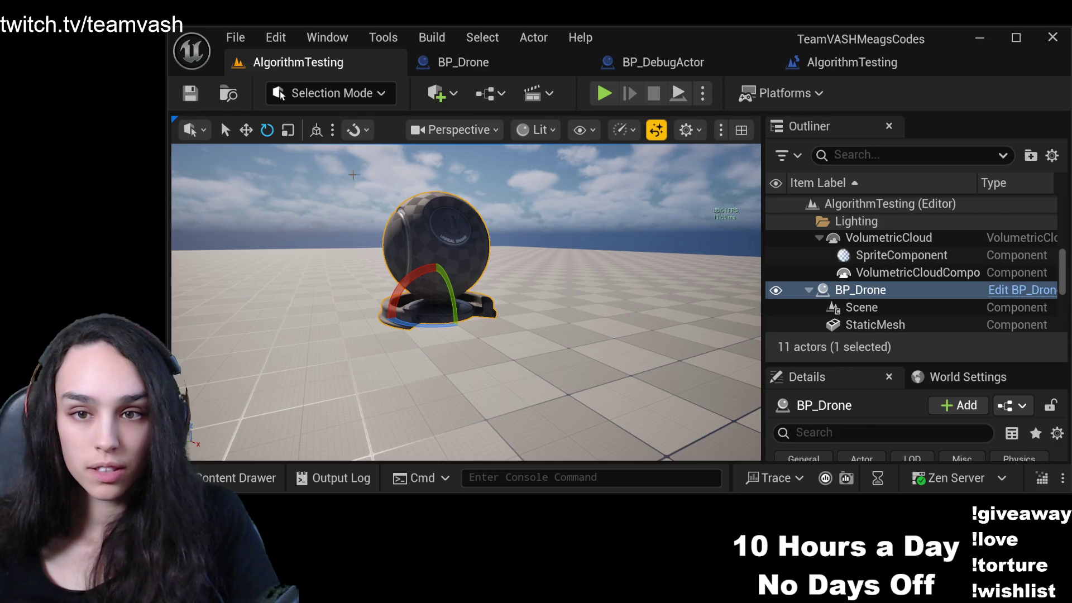
pyautogui.click(517, 244)
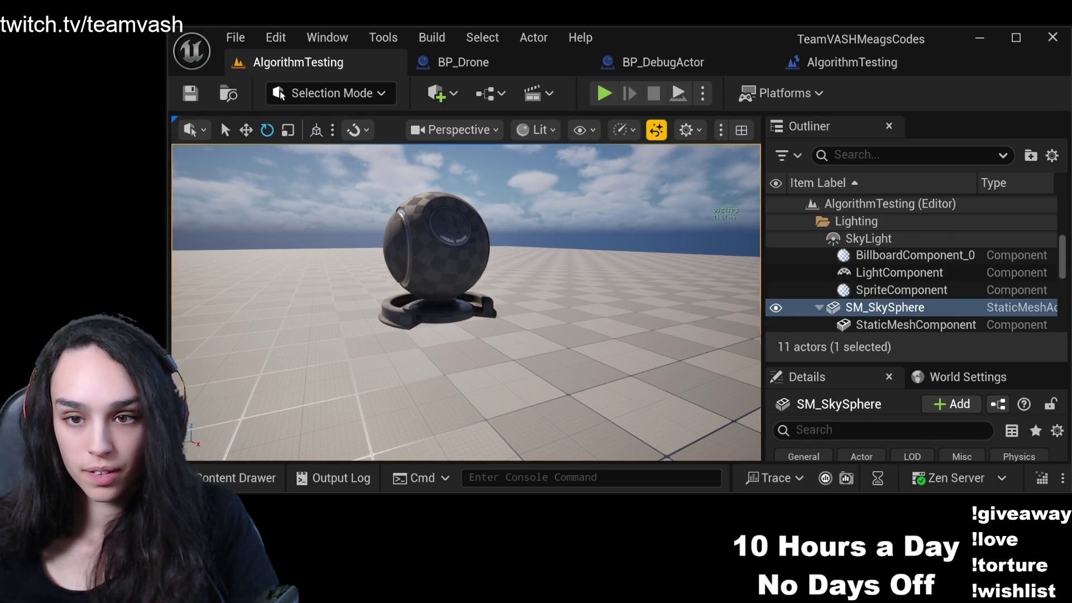
pyautogui.click(433, 259)
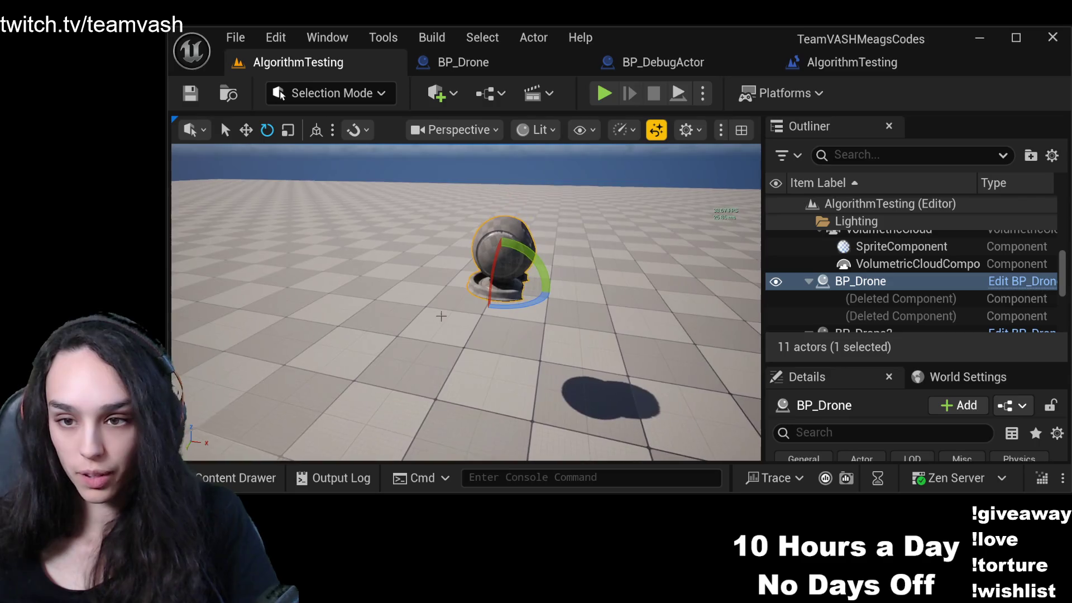
pyautogui.moveTo(577, 305)
pyautogui.mouseDown()
pyautogui.moveTo(614, 295)
pyautogui.moveTo(598, 301)
pyautogui.moveTo(610, 284)
pyautogui.moveTo(592, 303)
pyautogui.moveTo(608, 286)
pyautogui.moveTo(603, 296)
pyautogui.mouseUp()
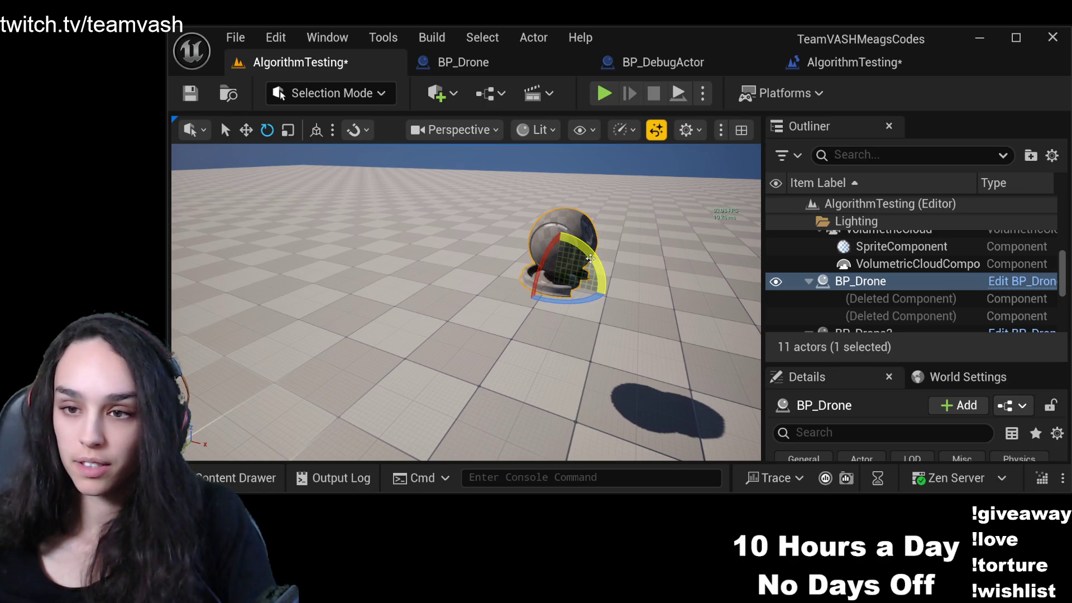
pyautogui.moveTo(591, 258)
pyautogui.mouseDown()
pyautogui.moveTo(592, 292)
pyautogui.moveTo(601, 250)
pyautogui.moveTo(607, 295)
pyautogui.moveTo(608, 264)
pyautogui.moveTo(609, 278)
pyautogui.moveTo(599, 300)
pyautogui.moveTo(594, 261)
pyautogui.moveTo(618, 296)
pyautogui.moveTo(557, 295)
pyautogui.moveTo(544, 254)
pyautogui.moveTo(569, 226)
pyautogui.moveTo(546, 251)
pyautogui.moveTo(503, 243)
pyautogui.mouseUp()
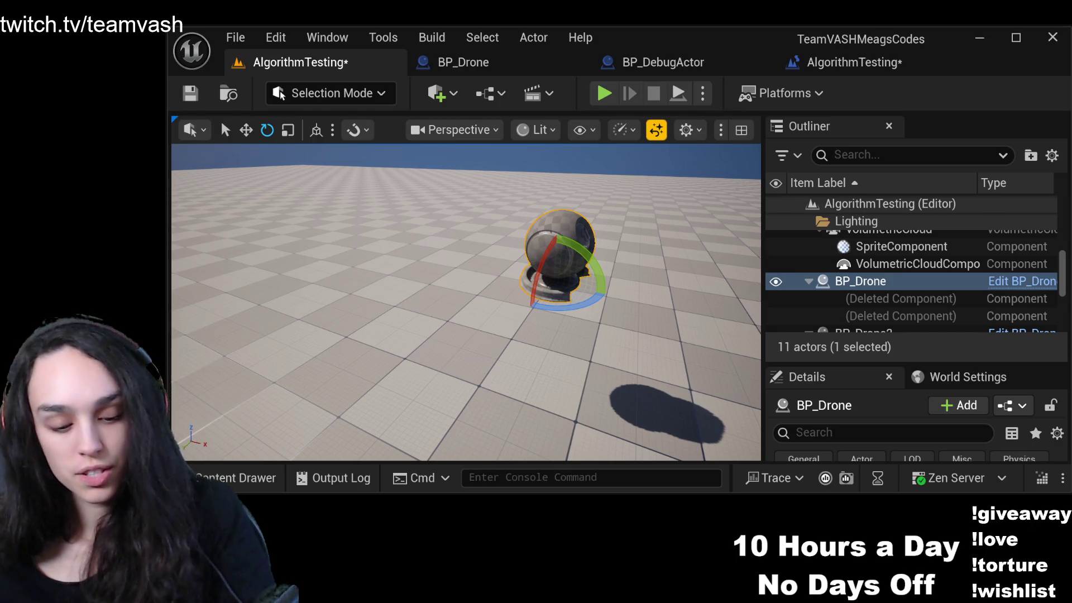
# In the AlgorithmTesting Level Blueprint, add an Add Actor World Rotation node from the BP_Drone2 reference.
pyautogui.click(854, 62)
pyautogui.scroll(-2, 555, 398)
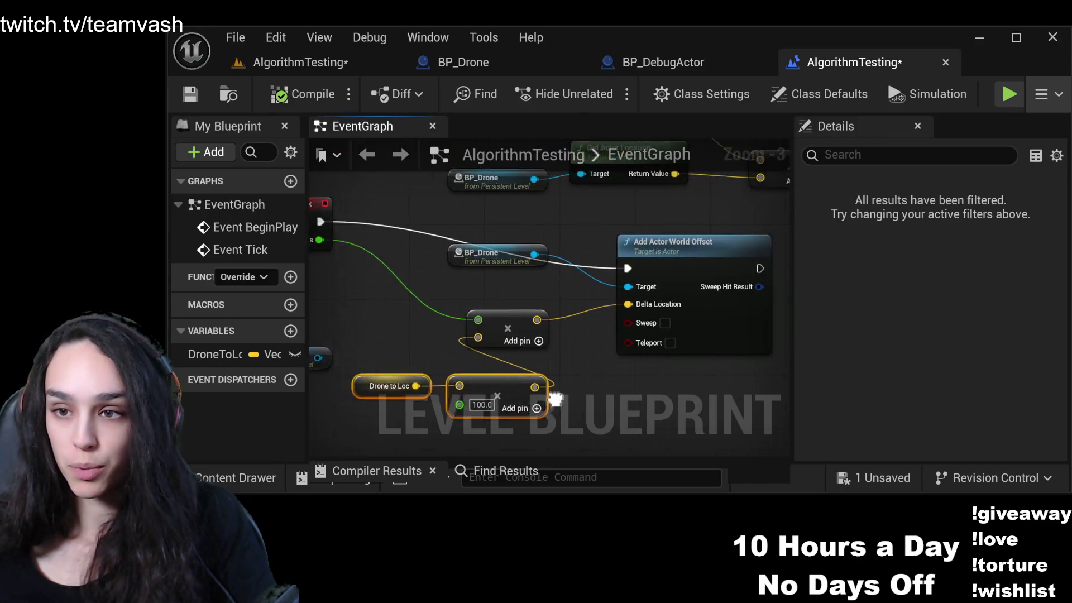
pyautogui.scroll(-1, 555, 398)
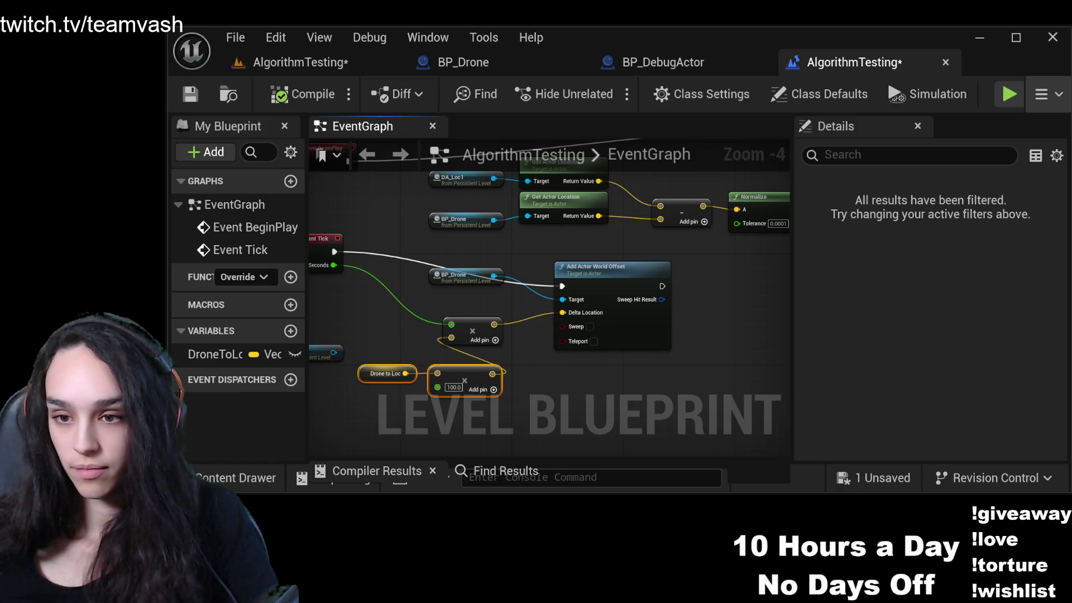
pyautogui.moveTo(545, 319); pyautogui.dragTo(540, 352)
pyautogui.moveTo(322, 362)
pyautogui.mouseDown()
pyautogui.moveTo(399, 176)
pyautogui.moveTo(712, 253)
pyautogui.moveTo(498, 293)
pyautogui.moveTo(657, 261)
pyautogui.mouseUp()
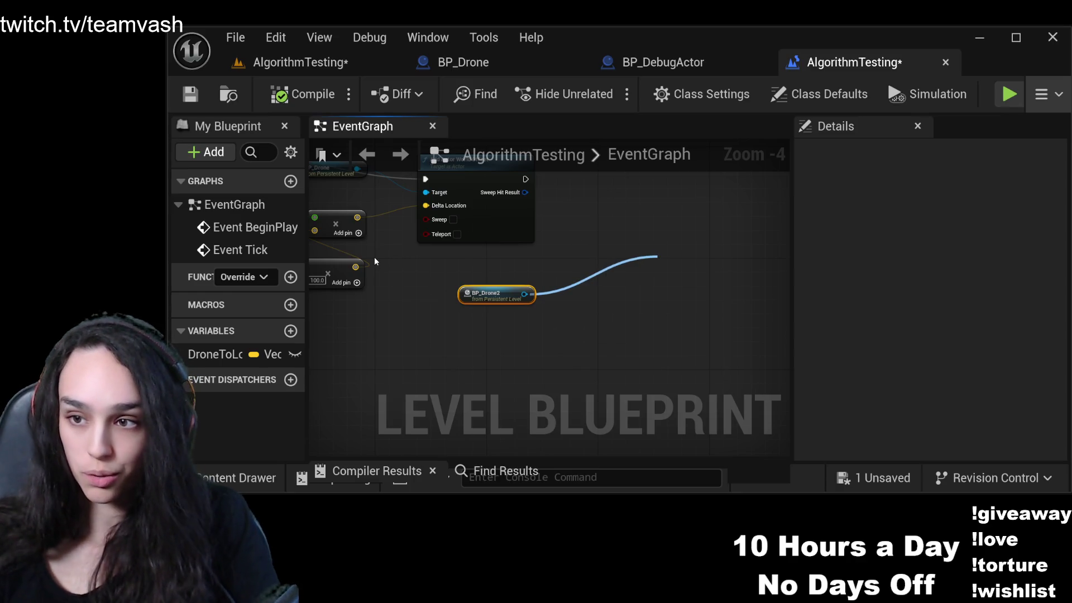
pyautogui.click(702, 275)
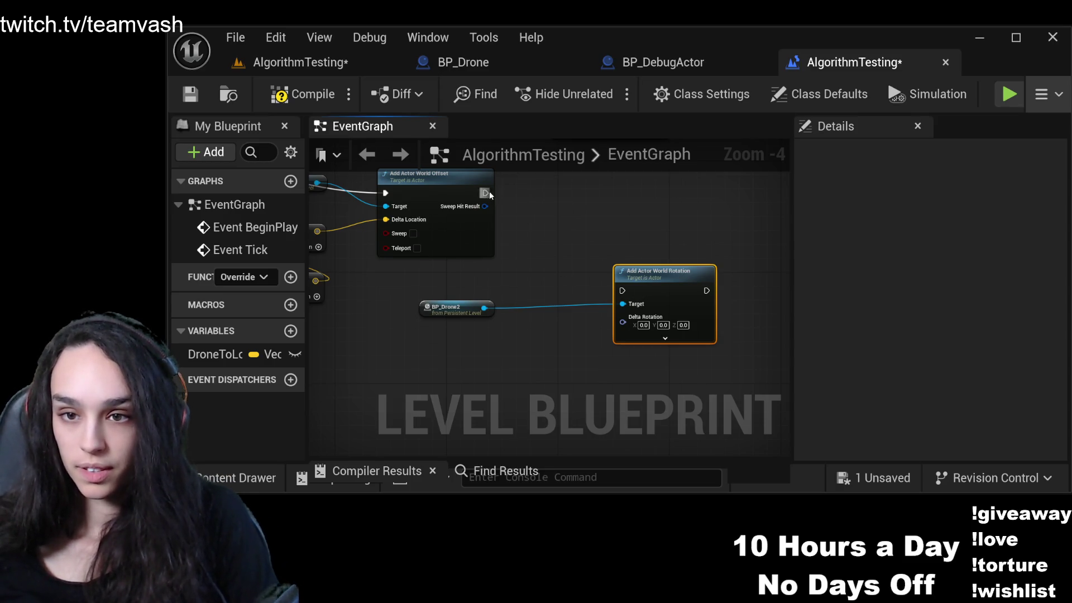
# Chain Add Actor World Rotation after Add Actor World Offset and split its Delta Rotation pin.
pyautogui.moveTo(486, 193); pyautogui.dragTo(623, 291)
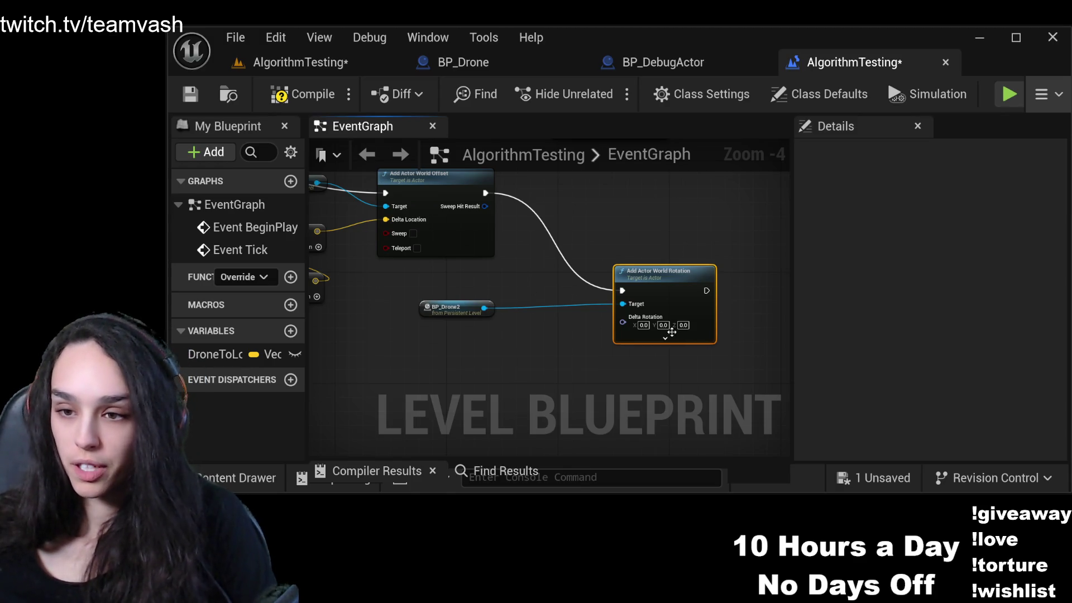
pyautogui.rightClick(624, 327)
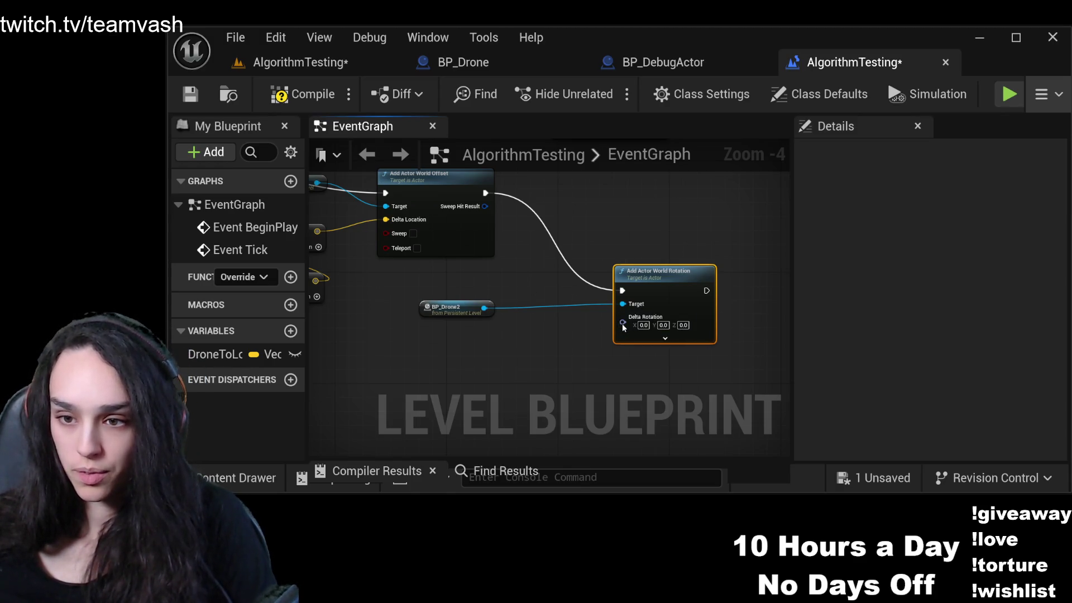
pyautogui.click(670, 213)
# Paste a Get World Delta Seconds node below the BP_Drone2 reference.
pyautogui.moveTo(558, 381); pyautogui.dragTo(602, 284)
pyautogui.scroll(3, 602, 284)
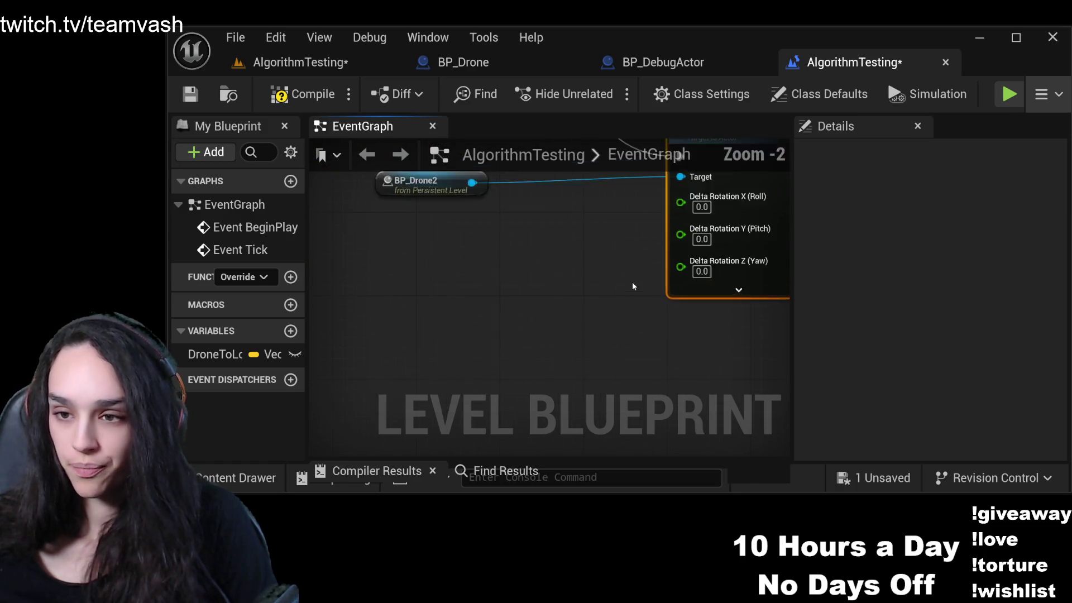
pyautogui.scroll(-1, 575, 311)
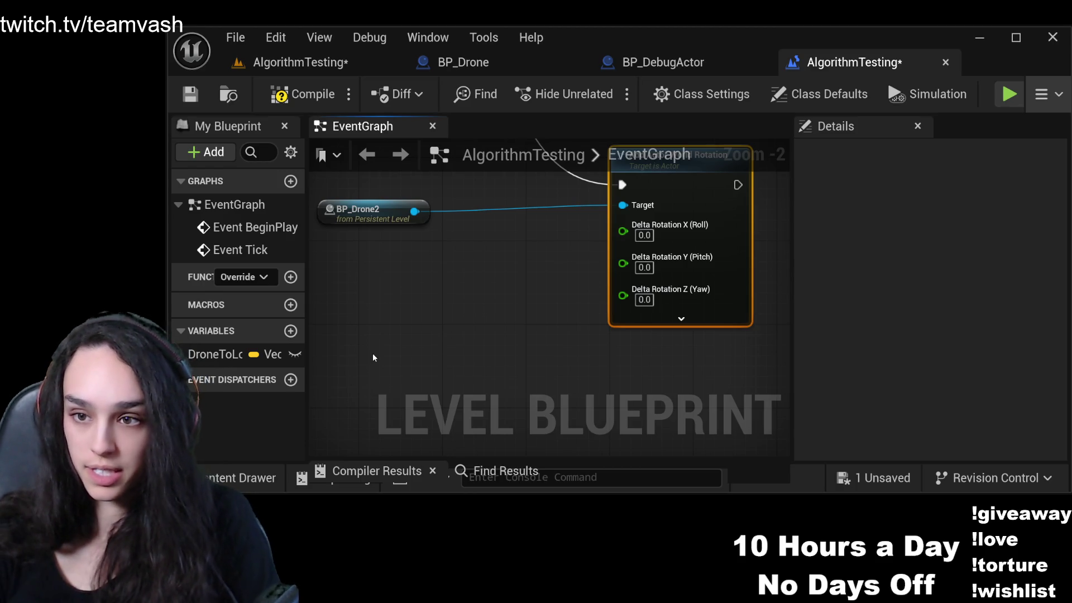
pyautogui.hotkey('ctrl', 'v')
pyautogui.moveTo(564, 339)
pyautogui.mouseDown()
pyautogui.moveTo(450, 287)
pyautogui.moveTo(450, 267)
pyautogui.mouseUp()
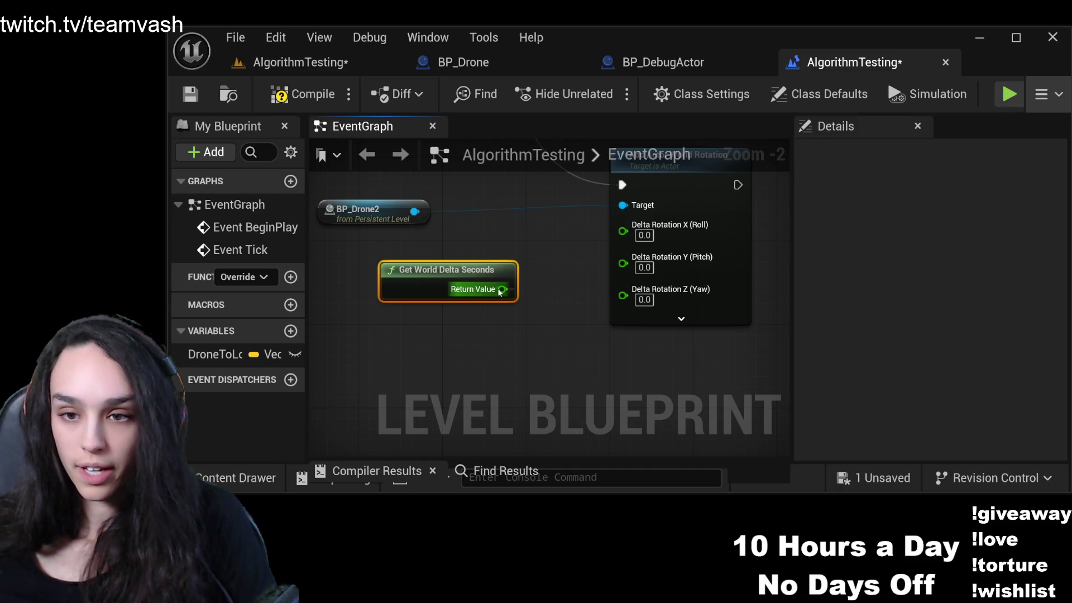
# Multiply World Delta Seconds by 360 (corrected from 3600) to drive the yaw rotation.
pyautogui.moveTo(503, 289)
pyautogui.mouseDown()
pyautogui.moveTo(591, 371)
pyautogui.moveTo(337, 372)
pyautogui.mouseUp()
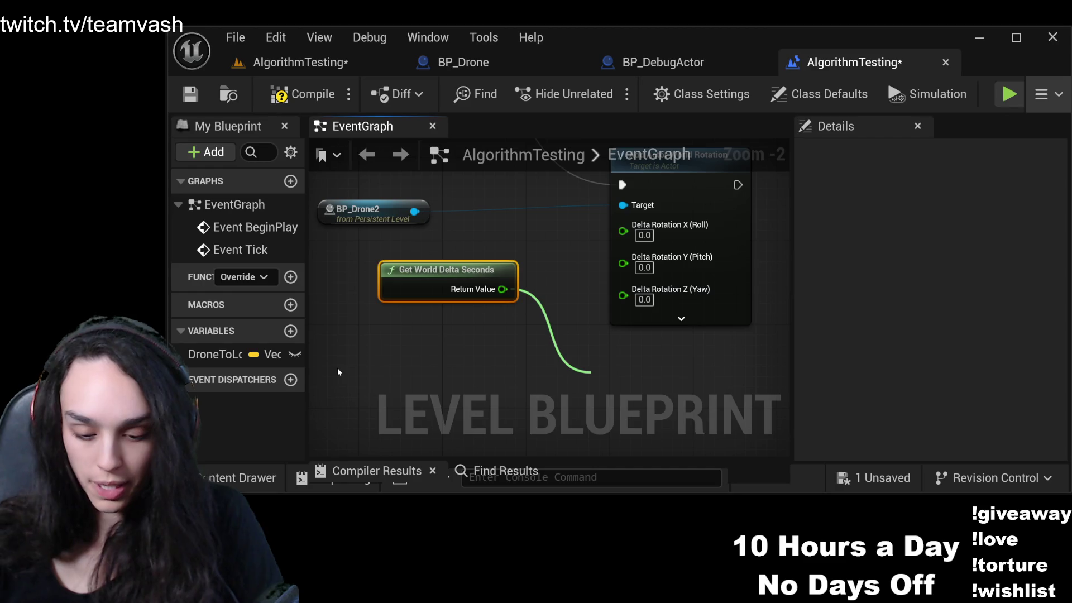
pyautogui.click(682, 316)
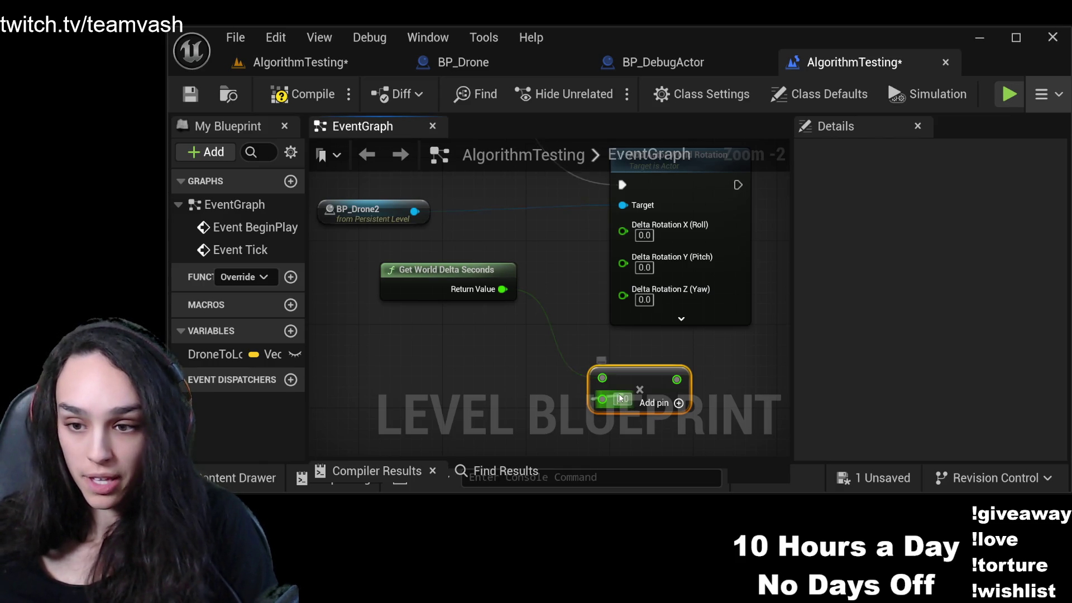
pyautogui.write('3600')
pyautogui.press('Return')
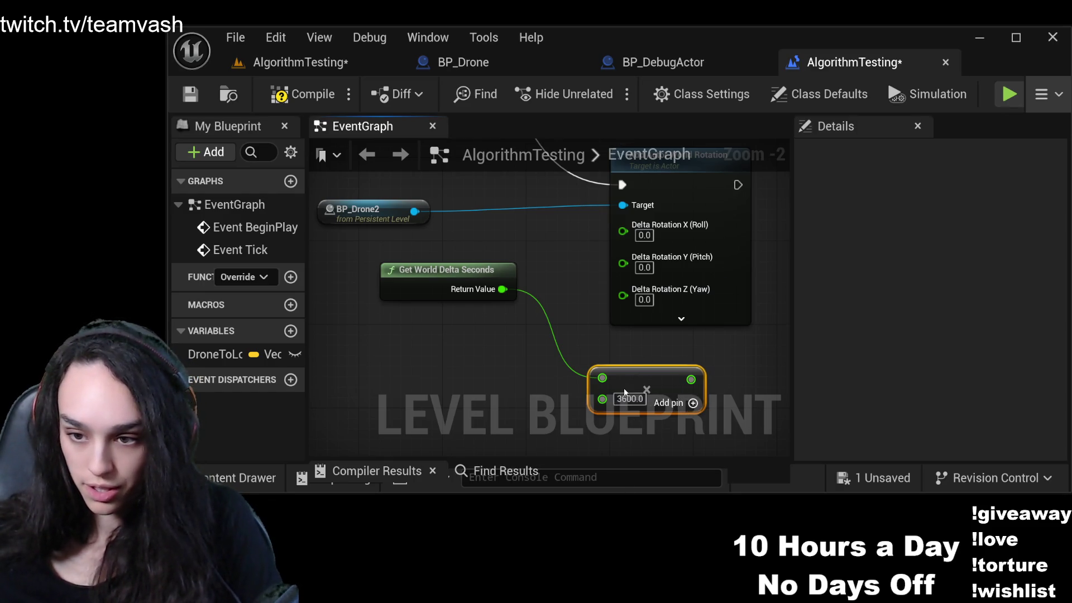
pyautogui.write('360')
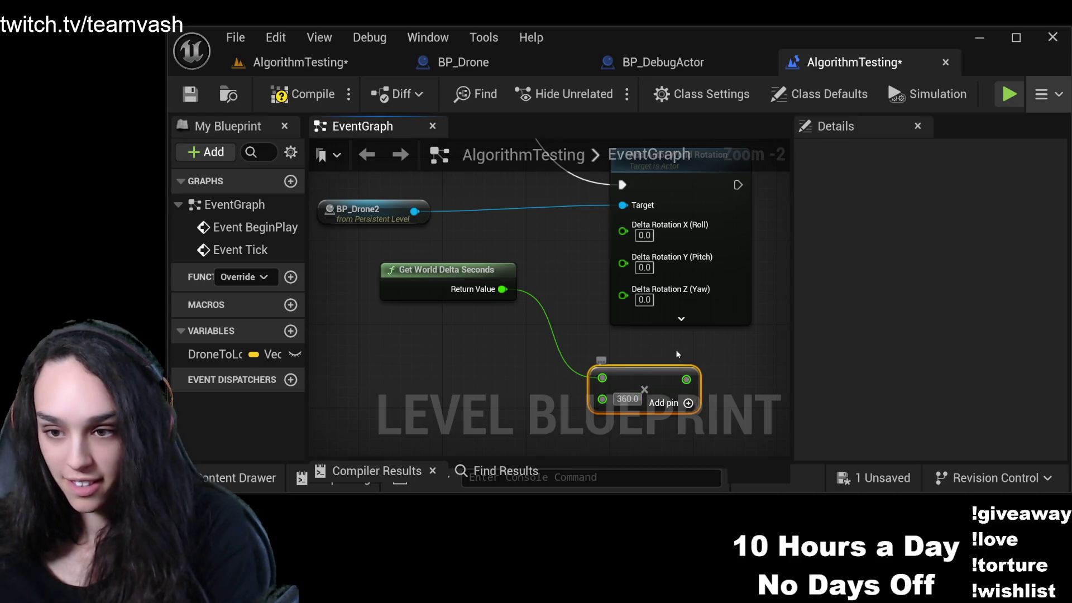
pyautogui.press('Return')
pyautogui.moveTo(667, 388)
pyautogui.mouseDown()
pyautogui.moveTo(479, 356)
pyautogui.moveTo(623, 289)
pyautogui.mouseUp()
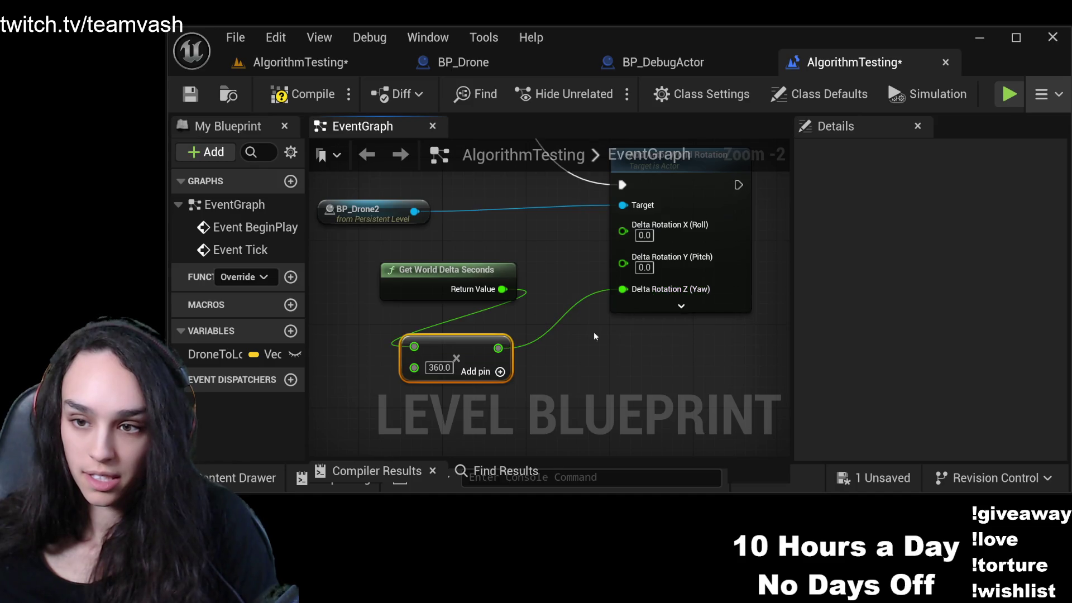
# Compile and save the level blueprint, then return to the level editor.
pyautogui.click(302, 94)
pyautogui.click(190, 95)
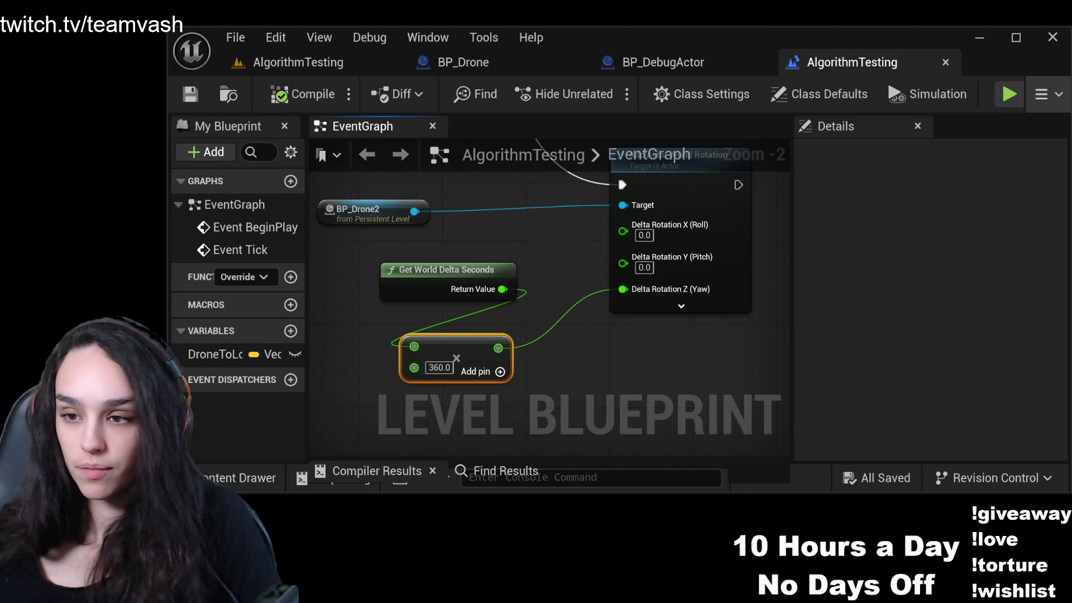
pyautogui.click(298, 62)
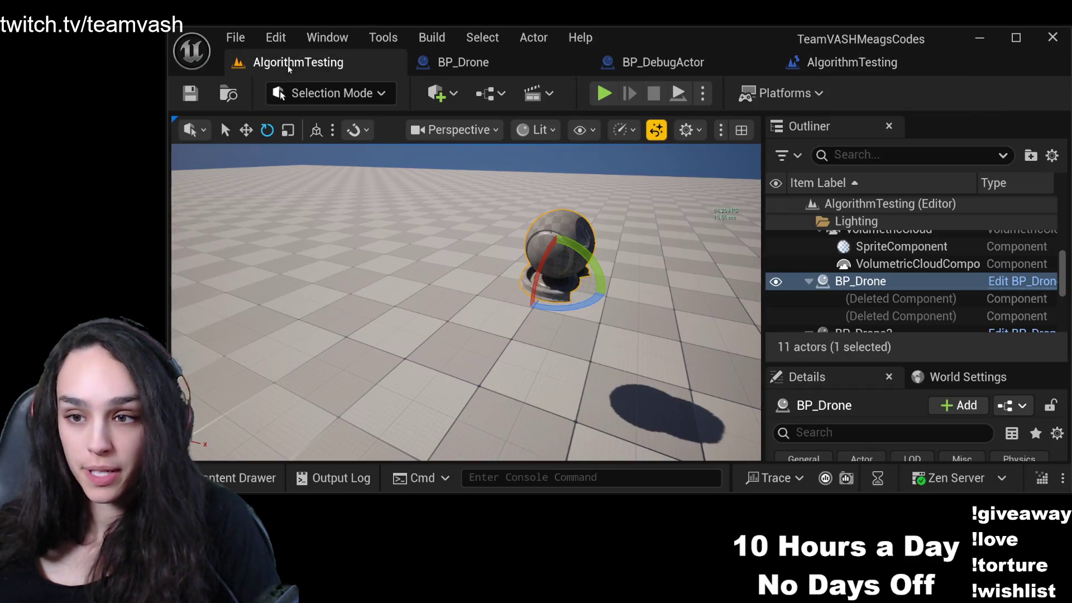
# Play-test the spinning drone, then also wire the ×360 value into pitch in the level blueprint.
pyautogui.click(603, 93)
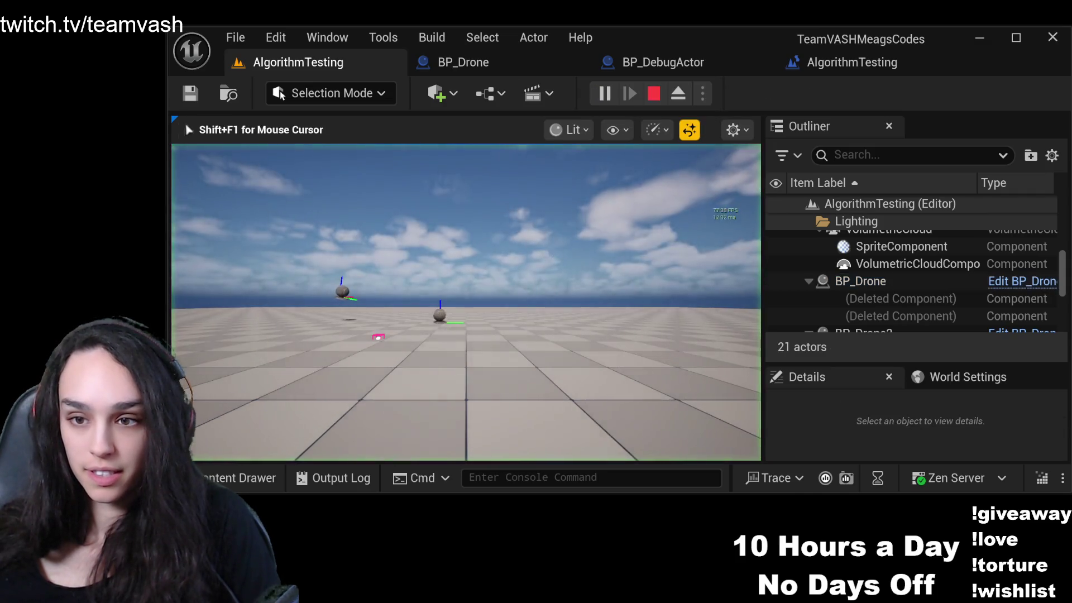
pyautogui.press('w')
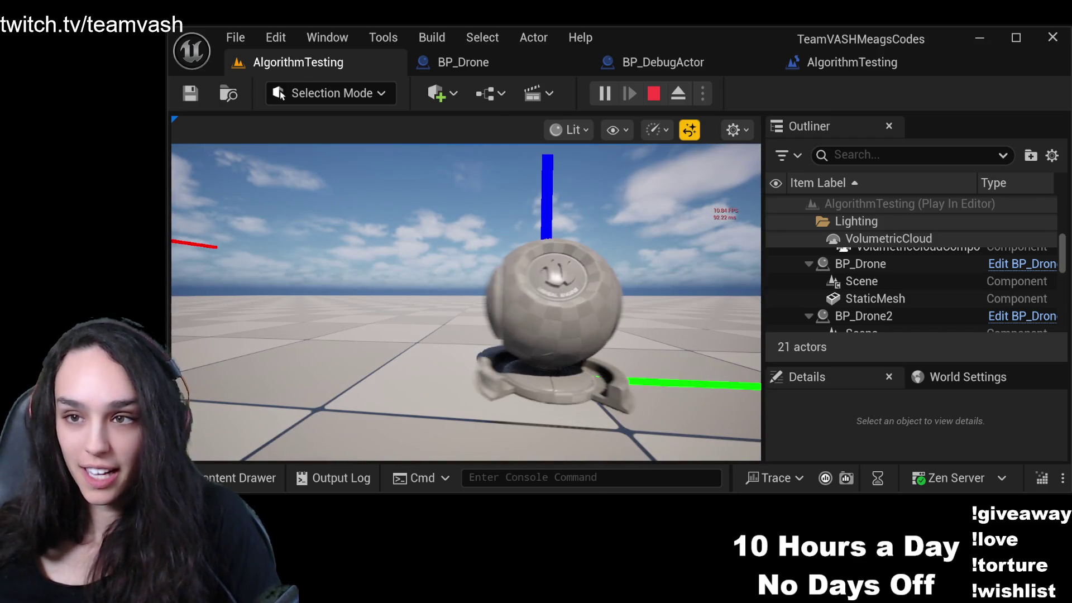
pyautogui.press('Escape')
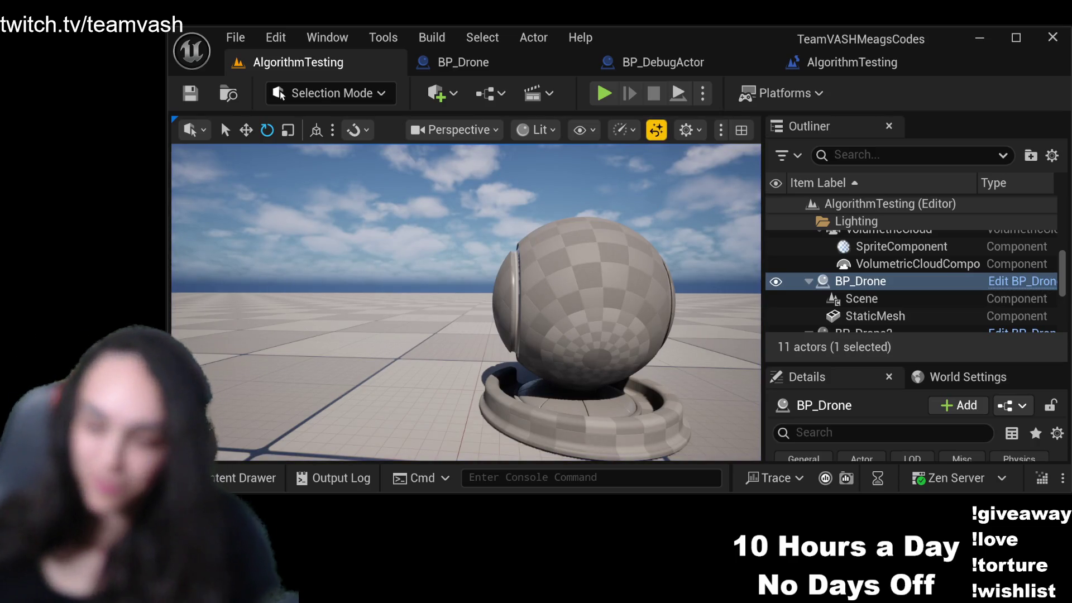
pyautogui.click(852, 62)
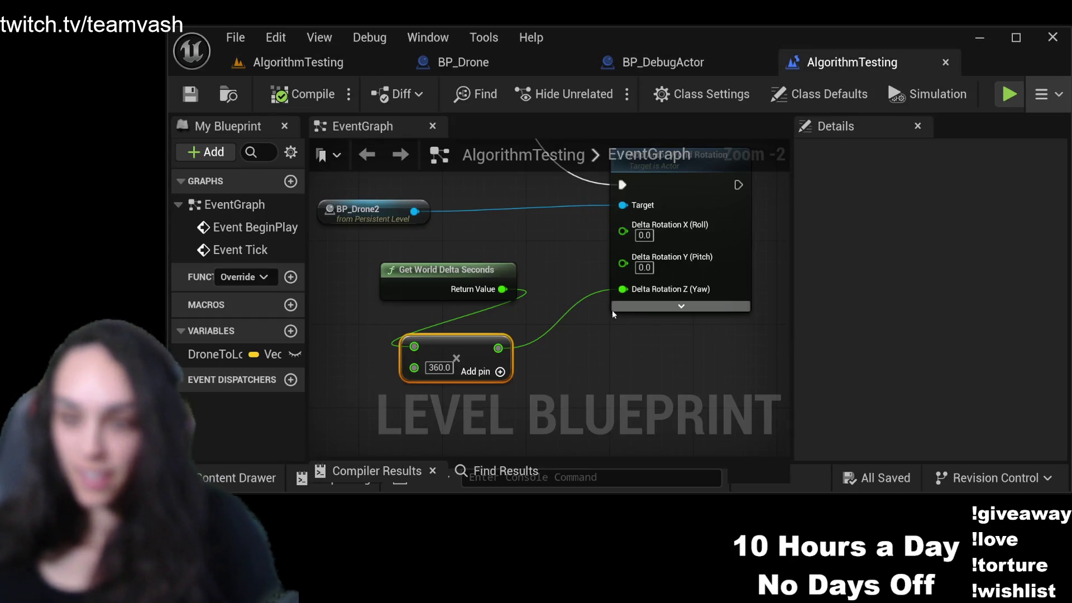
pyautogui.moveTo(498, 348); pyautogui.dragTo(623, 263)
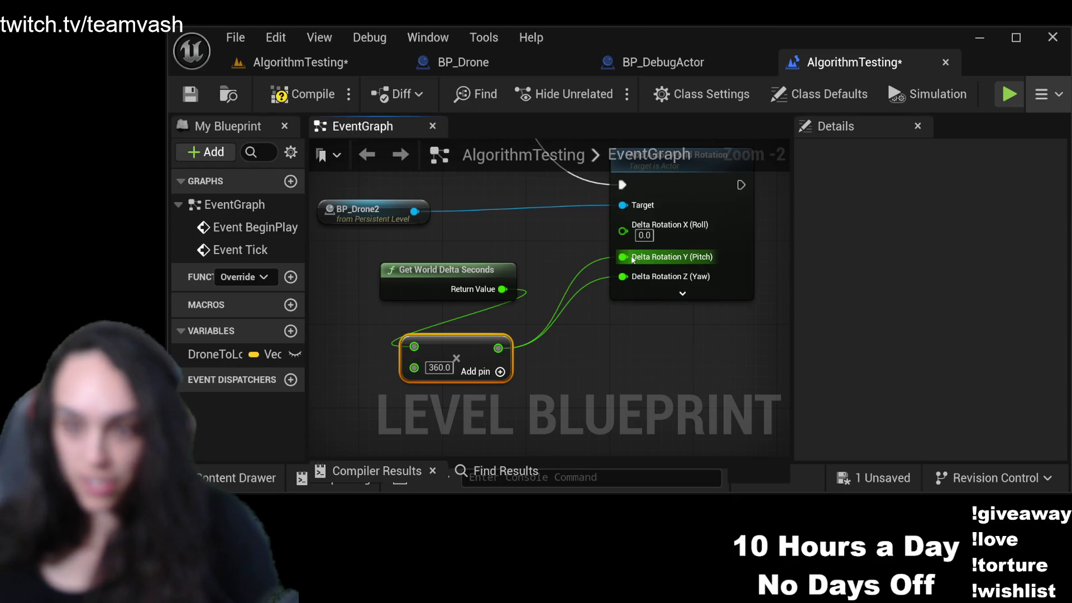
# Undo the yaw link so ×360 drives only pitch, then compile, save and return to the level.
pyautogui.click(692, 187)
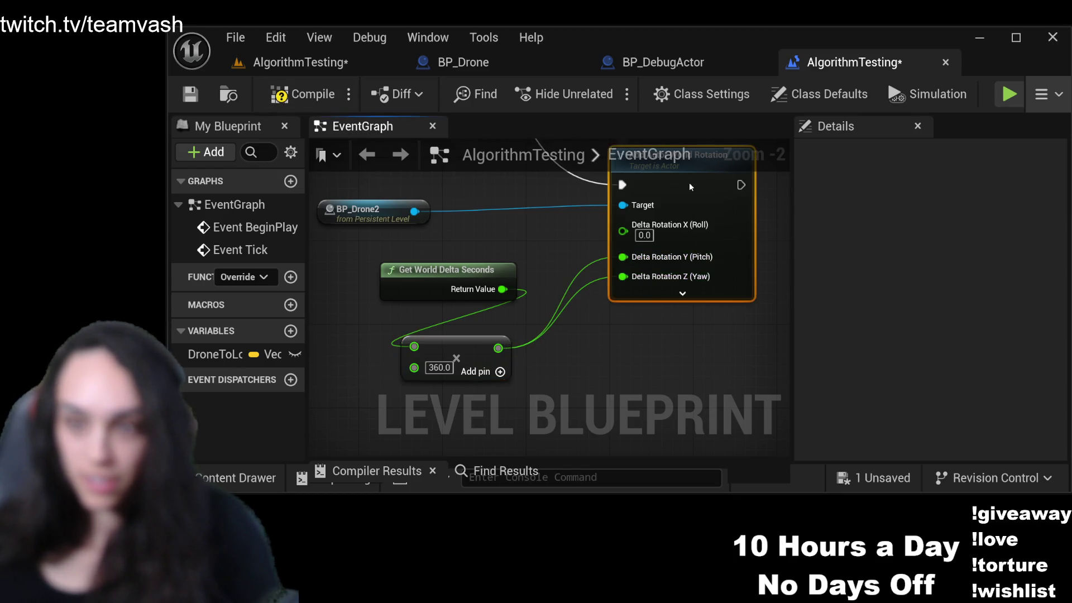
pyautogui.hotkey('ctrl', 'z')
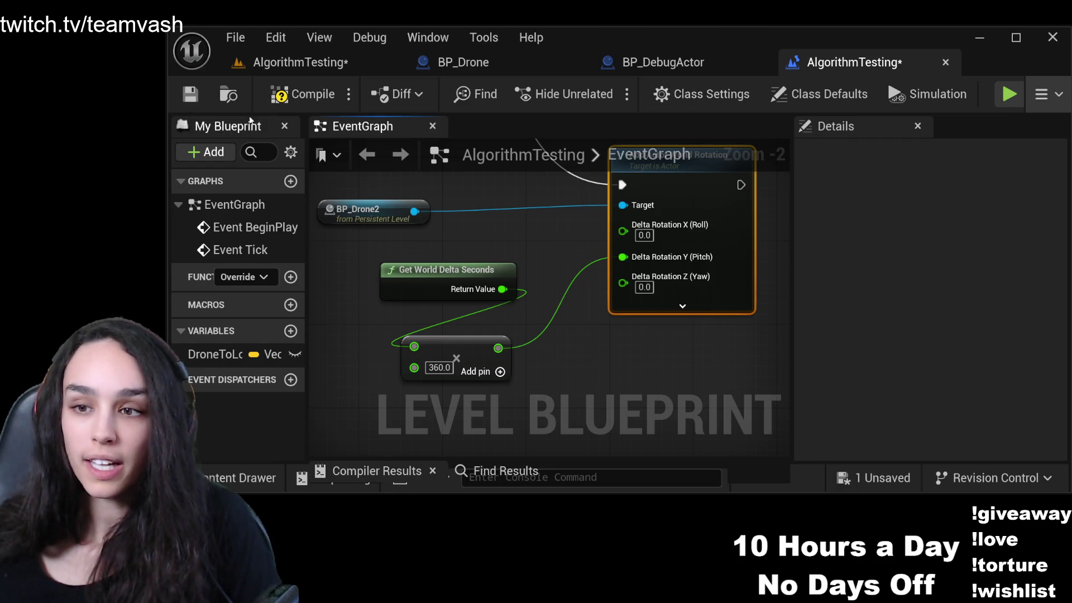
pyautogui.click(284, 97)
pyautogui.click(190, 94)
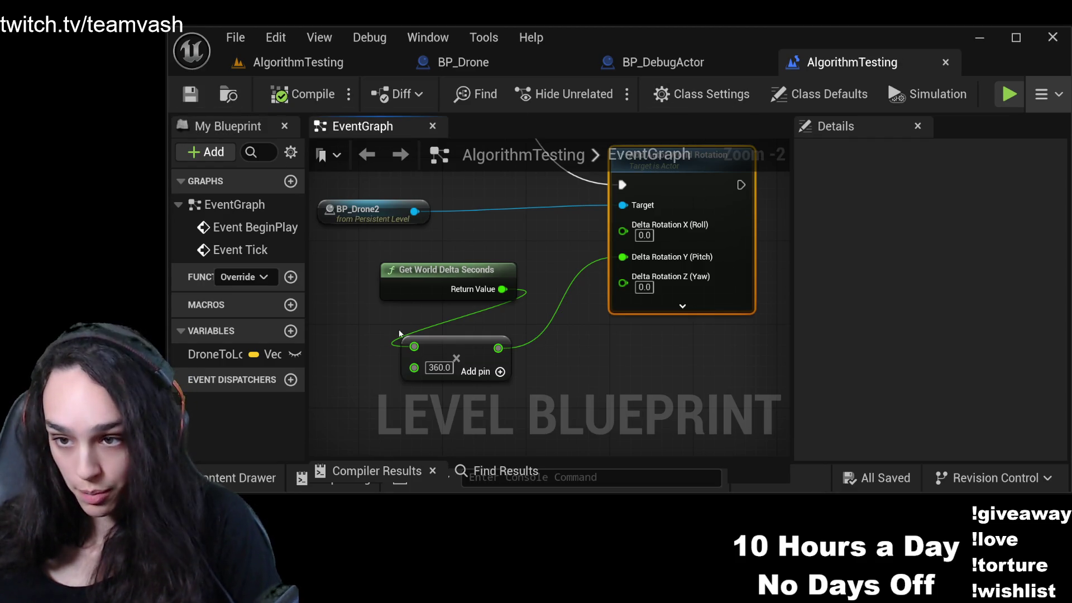
pyautogui.click(298, 62)
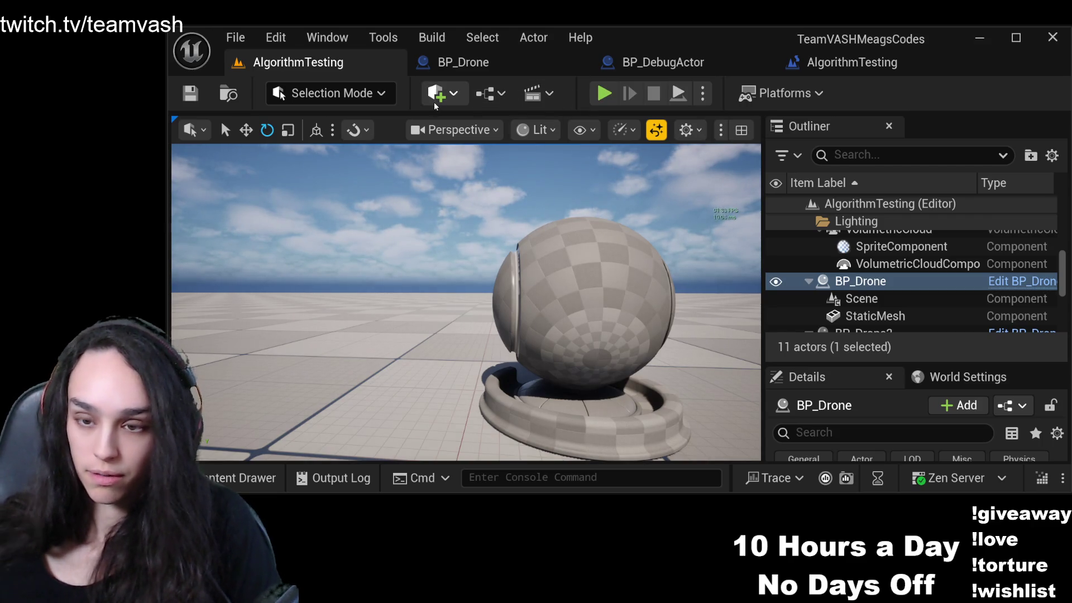
# Play-test the pitch tumble, release the mouse with Shift+F1, and switch to the BP_DebugActor blueprint.
pyautogui.click(604, 94)
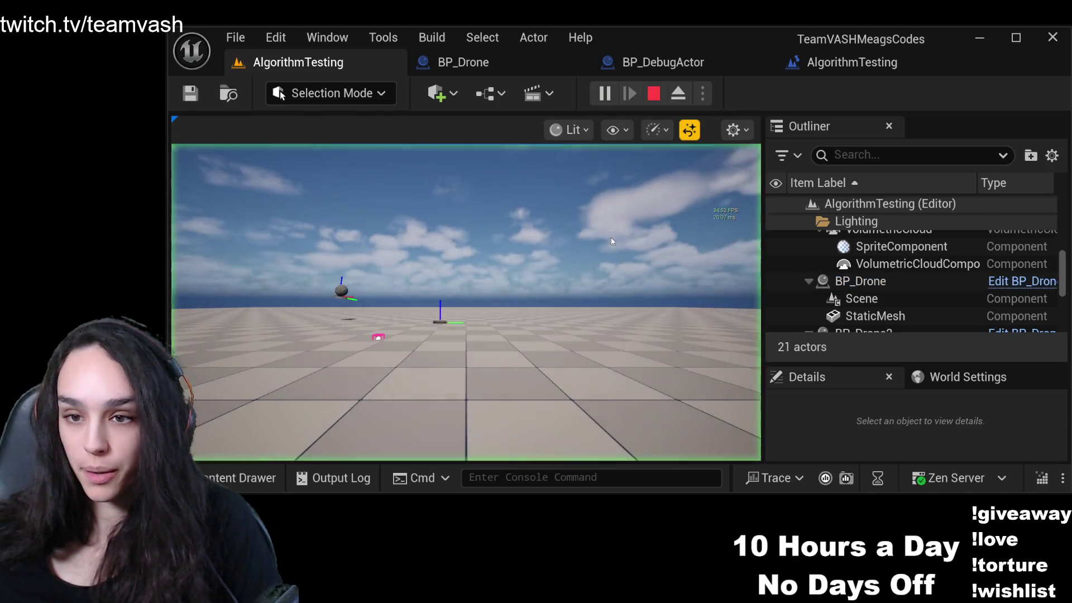
pyautogui.click(611, 241)
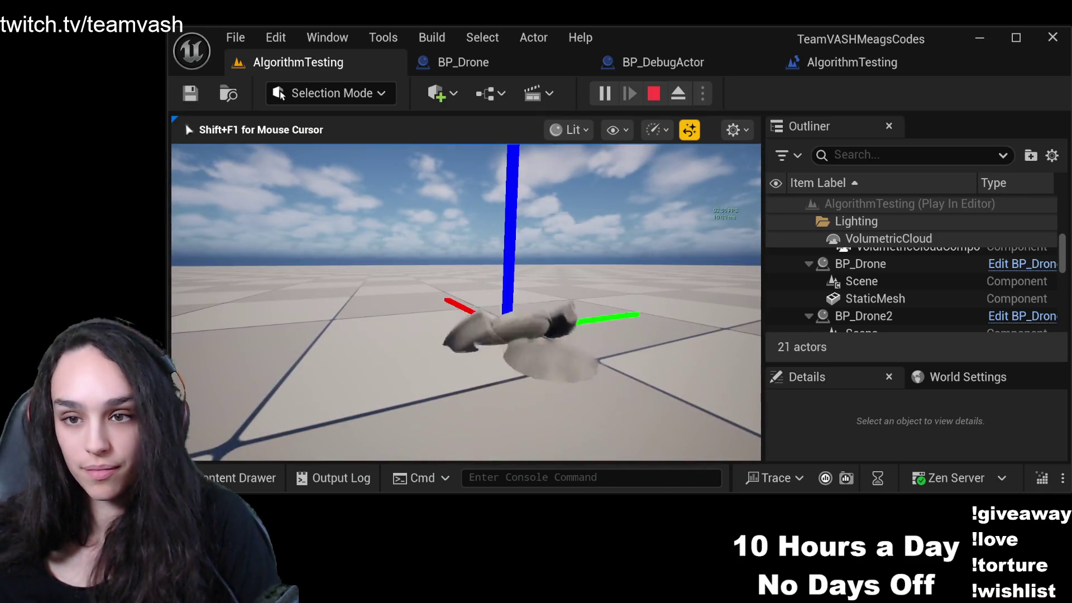
pyautogui.hotkey('shift', 'F1')
pyautogui.click(662, 66)
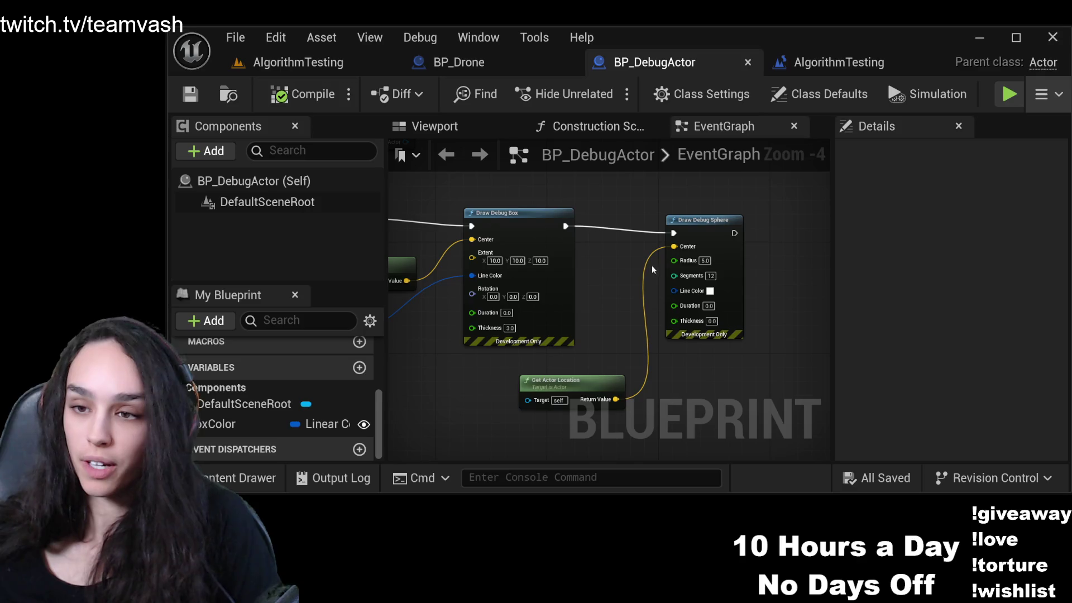
# Unlink pitch and connect the ×360 delta-seconds value to Delta Rotation X (Roll).
pyautogui.click(817, 66)
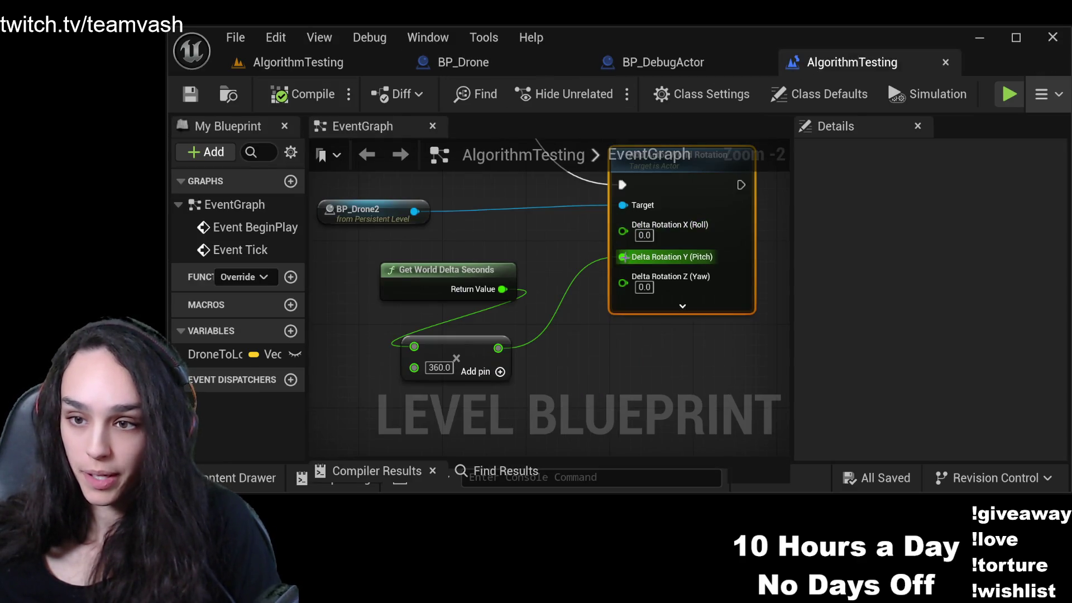
pyautogui.keyDown('alt'); pyautogui.click(623, 257); pyautogui.keyUp('alt')
pyautogui.moveTo(498, 349)
pyautogui.mouseDown()
pyautogui.moveTo(558, 268)
pyautogui.moveTo(624, 225)
pyautogui.mouseUp()
# Compile and save, then play the level to test the roll.
pyautogui.click(190, 93)
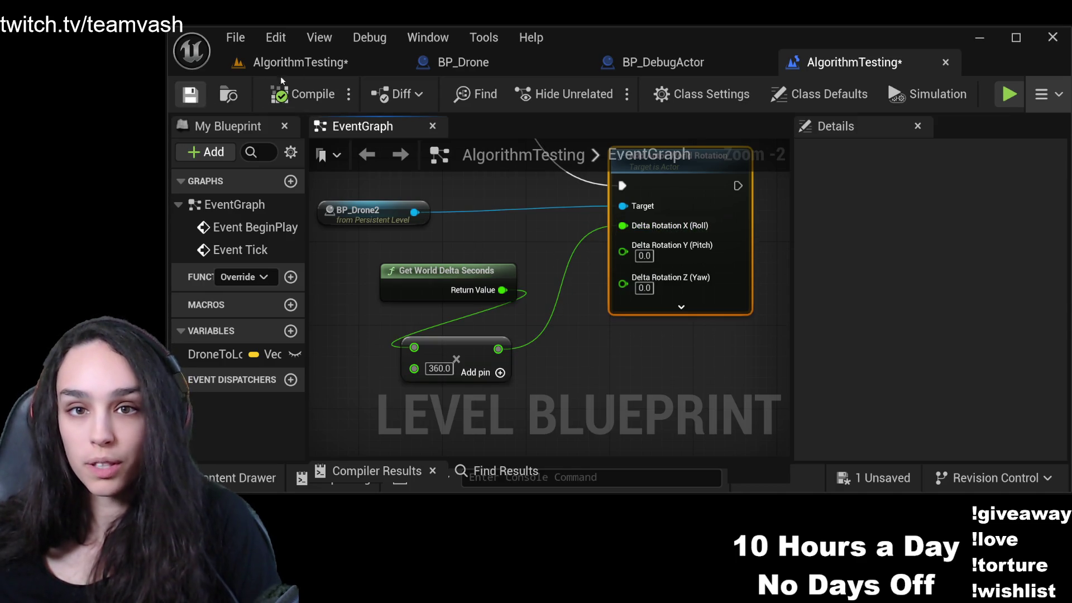
pyautogui.click(299, 62)
pyautogui.click(605, 95)
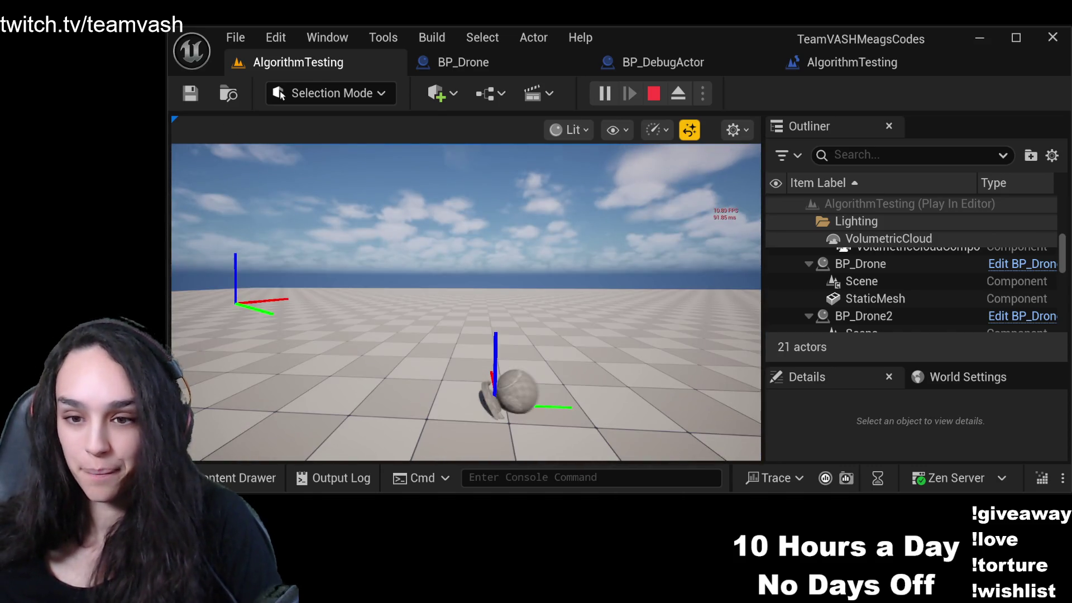
# Stop the roll play test, select BP_Drone2 in the Outliner and enlarge the Details panel.
pyautogui.press('Escape')
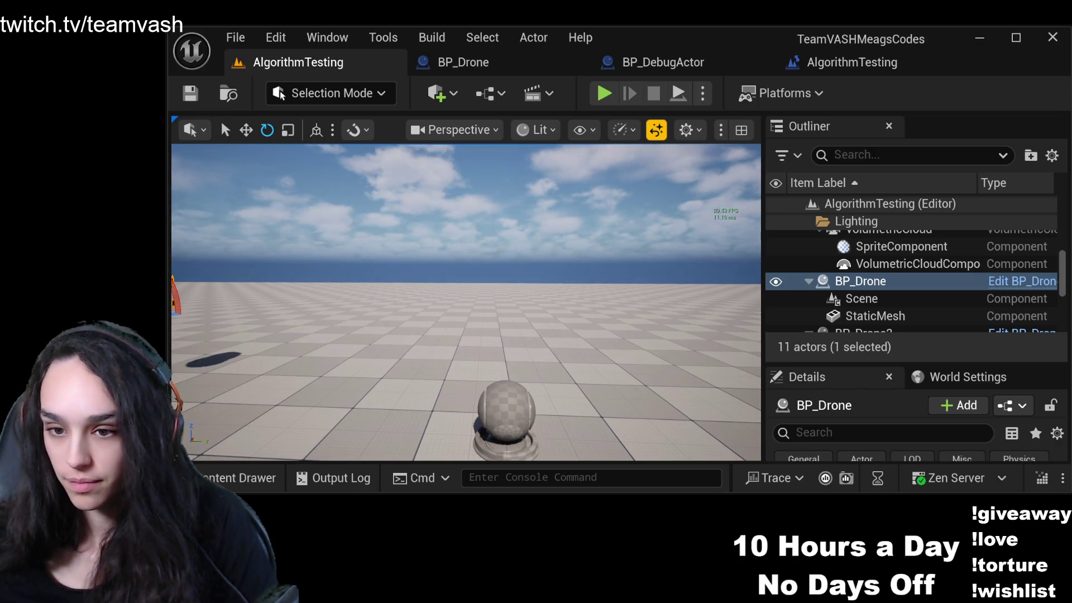
pyautogui.click(862, 331)
pyautogui.moveTo(871, 362)
pyautogui.mouseDown()
pyautogui.moveTo(883, 201)
pyautogui.moveTo(883, 351)
pyautogui.mouseUp()
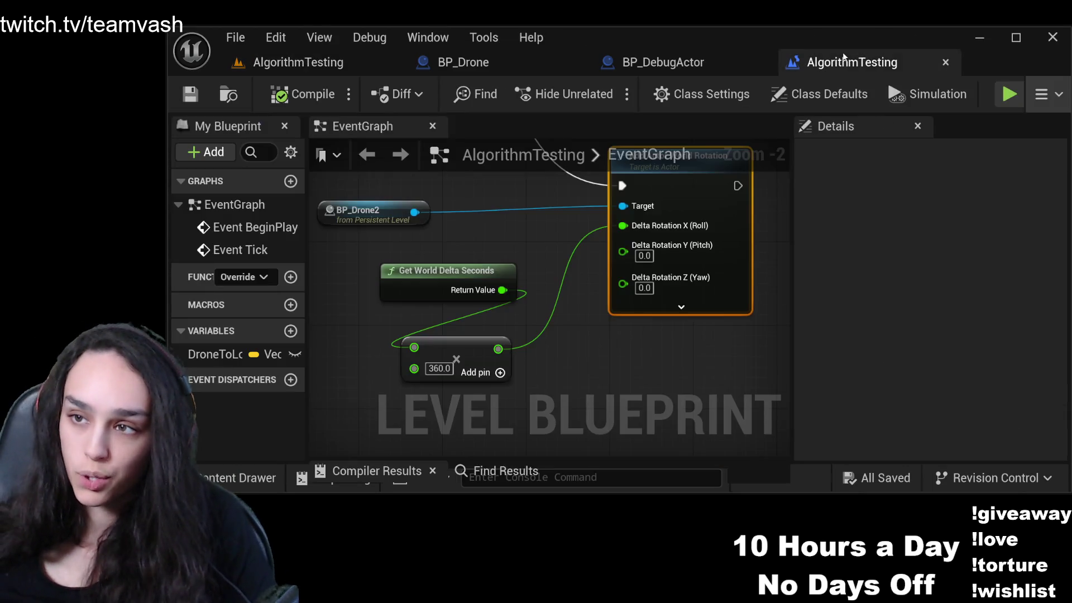
# Connect the ×360 value to Delta Rotation Z (Yaw), compile and save, and return to the level.
pyautogui.click(853, 62)
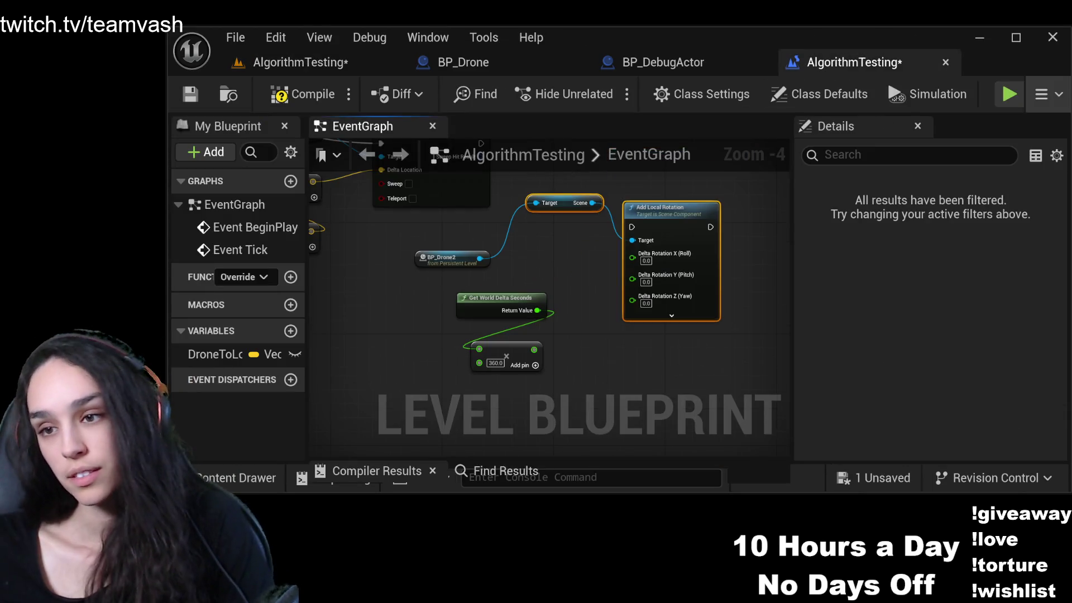
pyautogui.moveTo(534, 350); pyautogui.dragTo(641, 301)
pyautogui.click(302, 93)
pyautogui.click(191, 94)
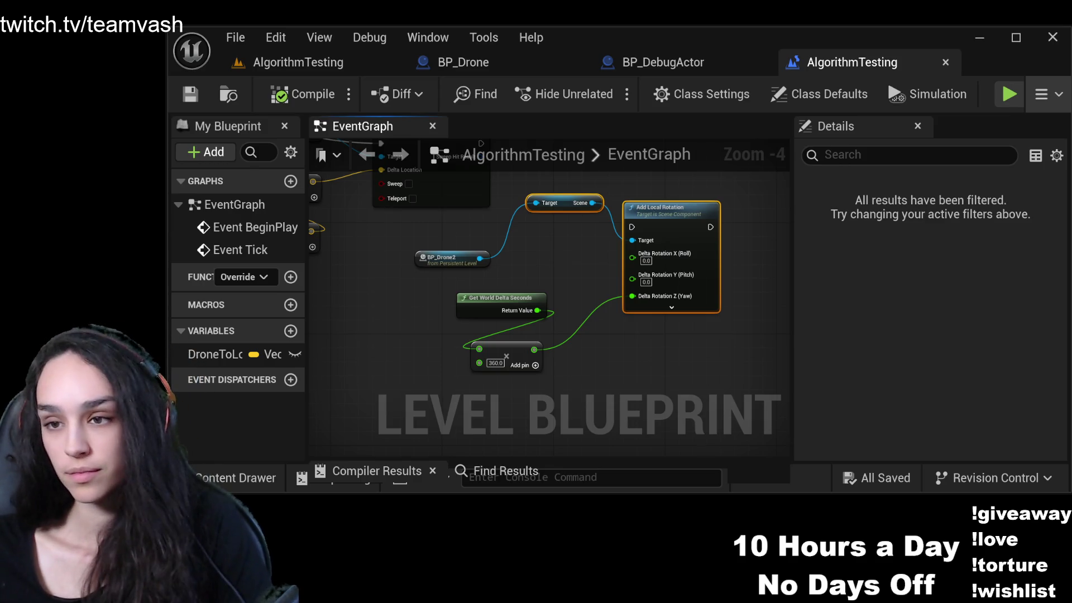
pyautogui.click(298, 62)
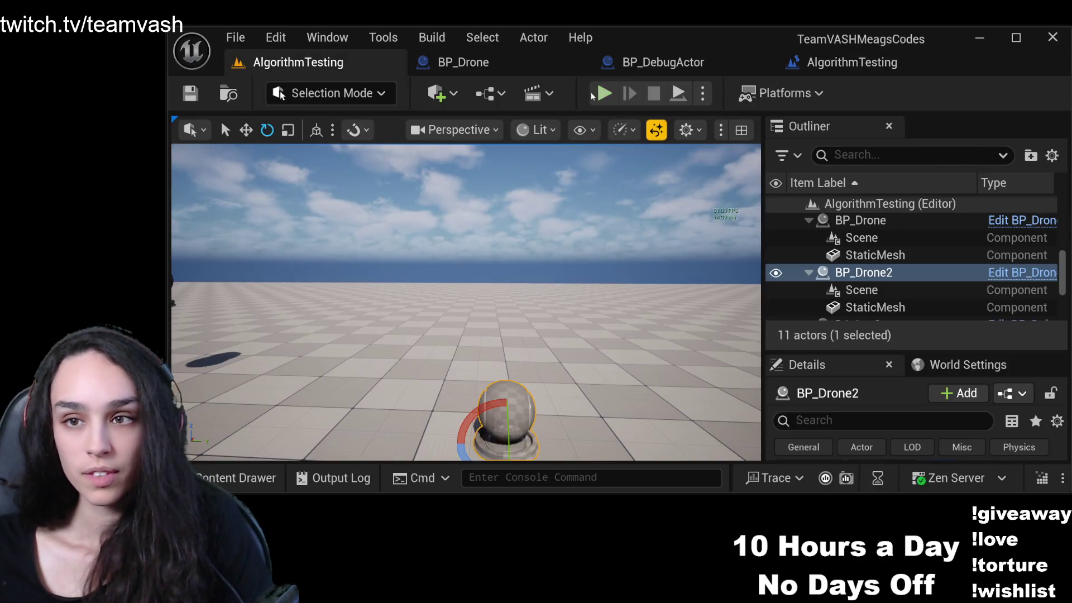
# Play-test the level twice to check the yaw spin, then stop the session.
pyautogui.click(602, 94)
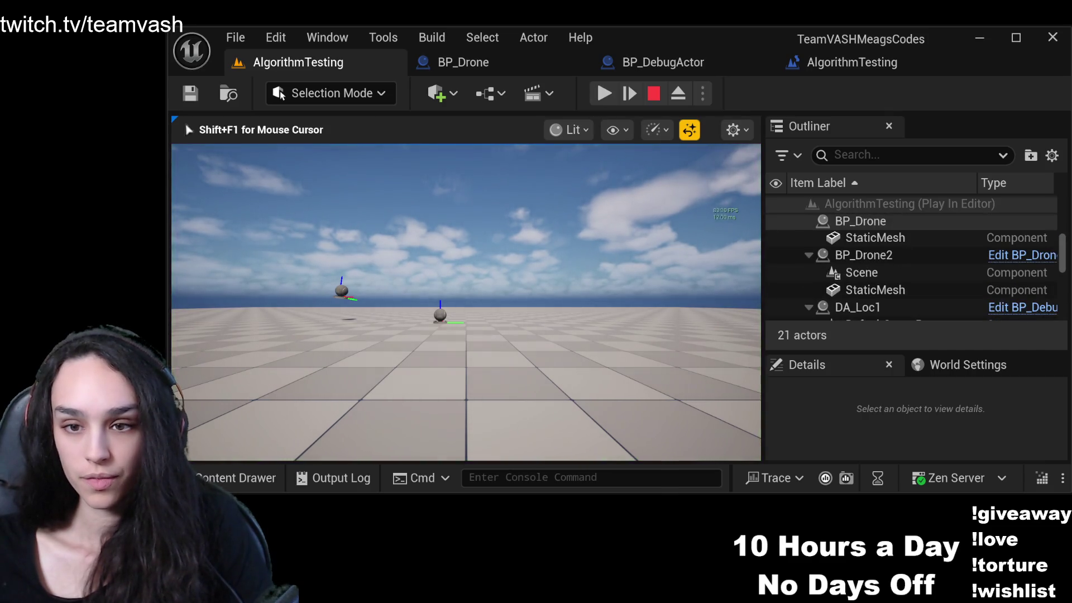
pyautogui.hotkey('shift', 'F1')
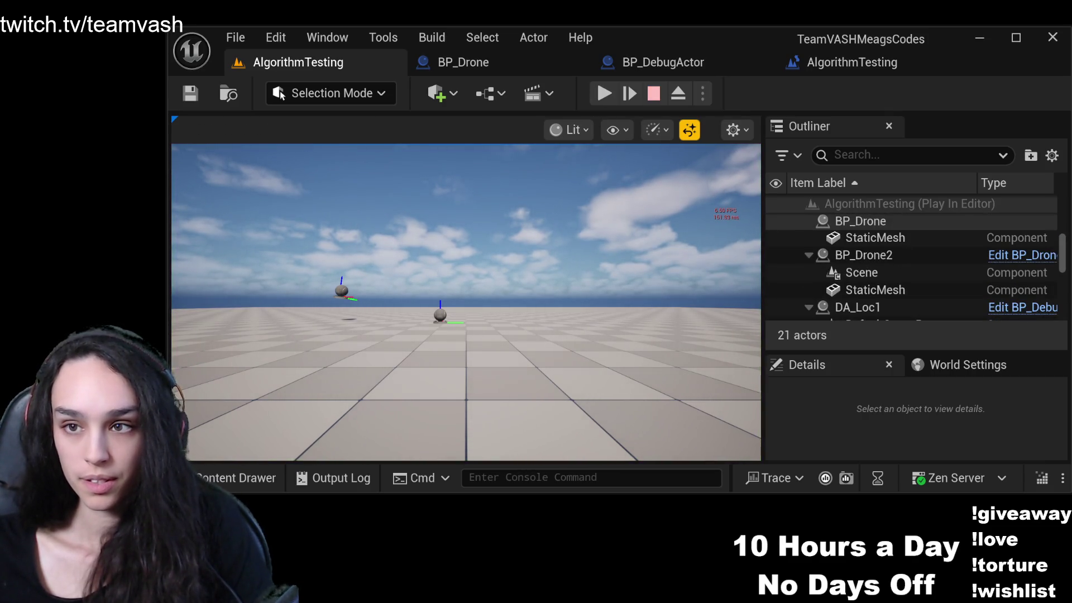
pyautogui.click(653, 94)
pyautogui.click(603, 94)
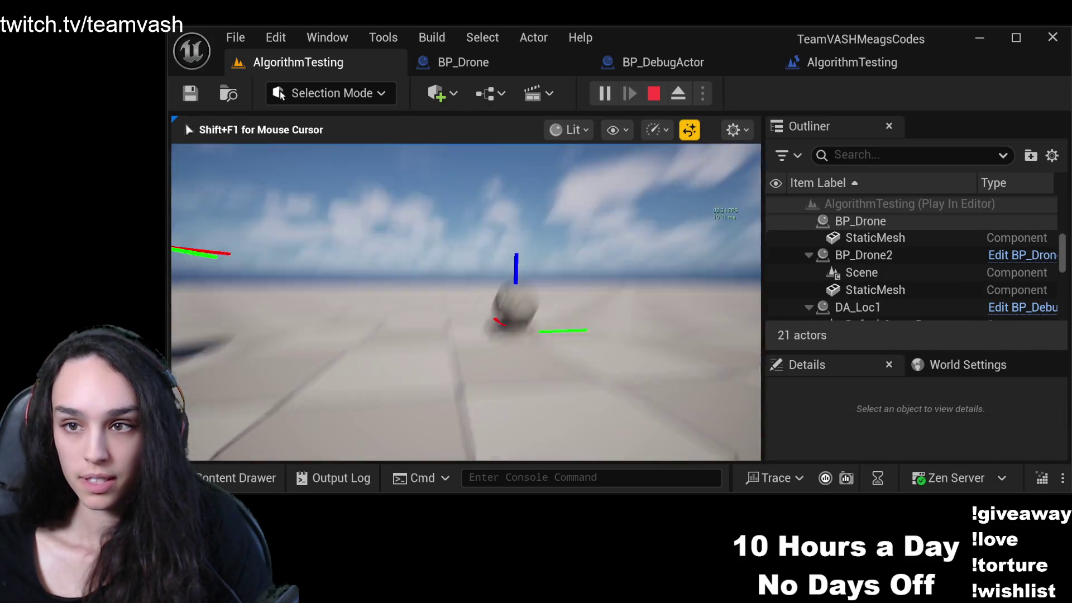
pyautogui.hotkey('shift', 'F1')
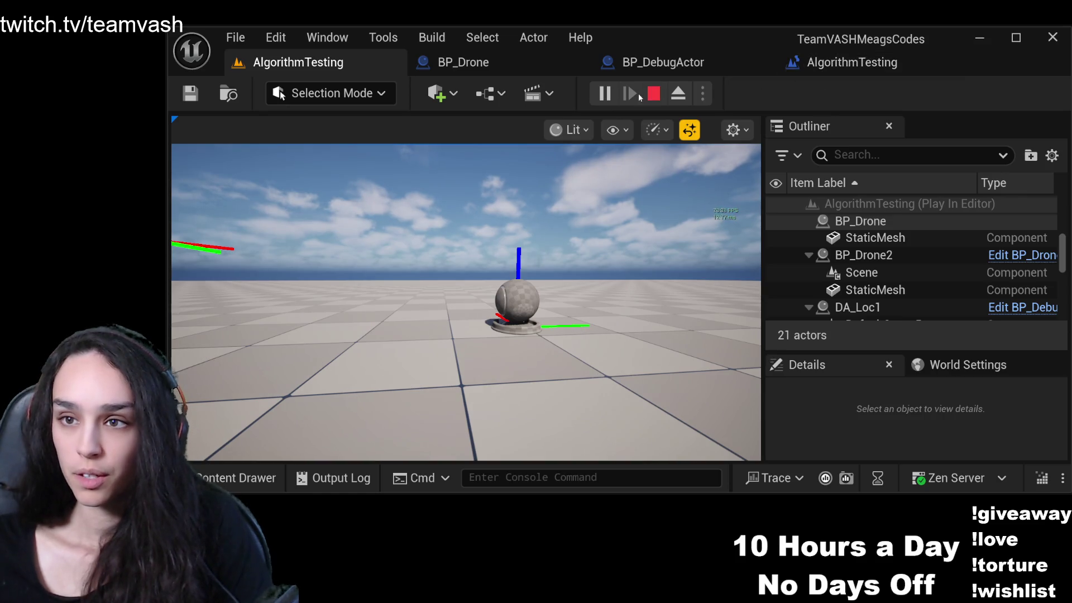
pyautogui.click(653, 93)
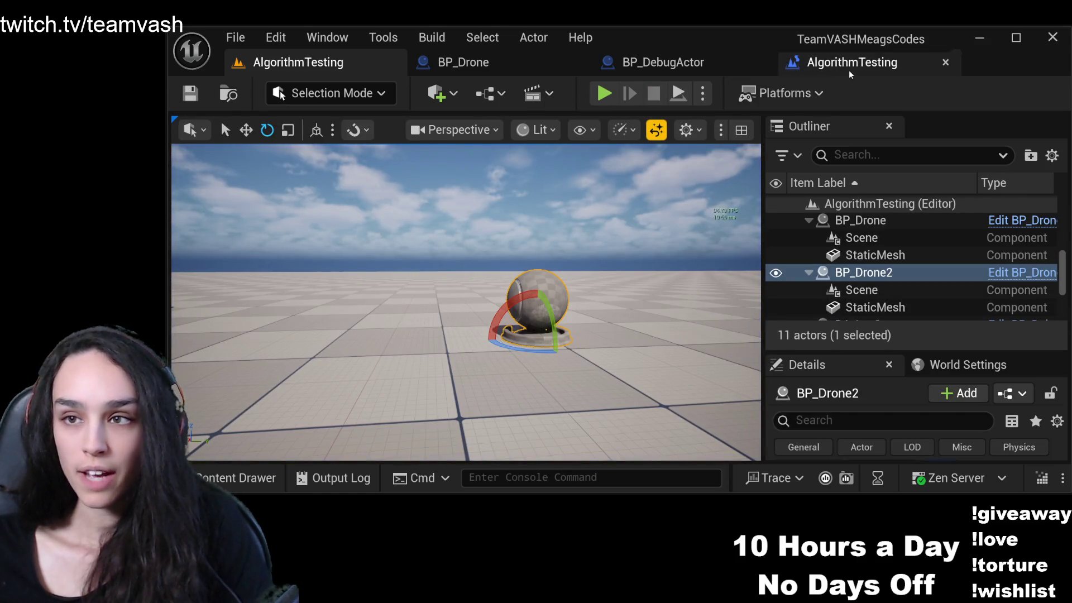
# Inspect the Scene component in BP_Drone, then return to the AlgorithmTesting level blueprint graph.
pyautogui.click(849, 66)
pyautogui.click(515, 66)
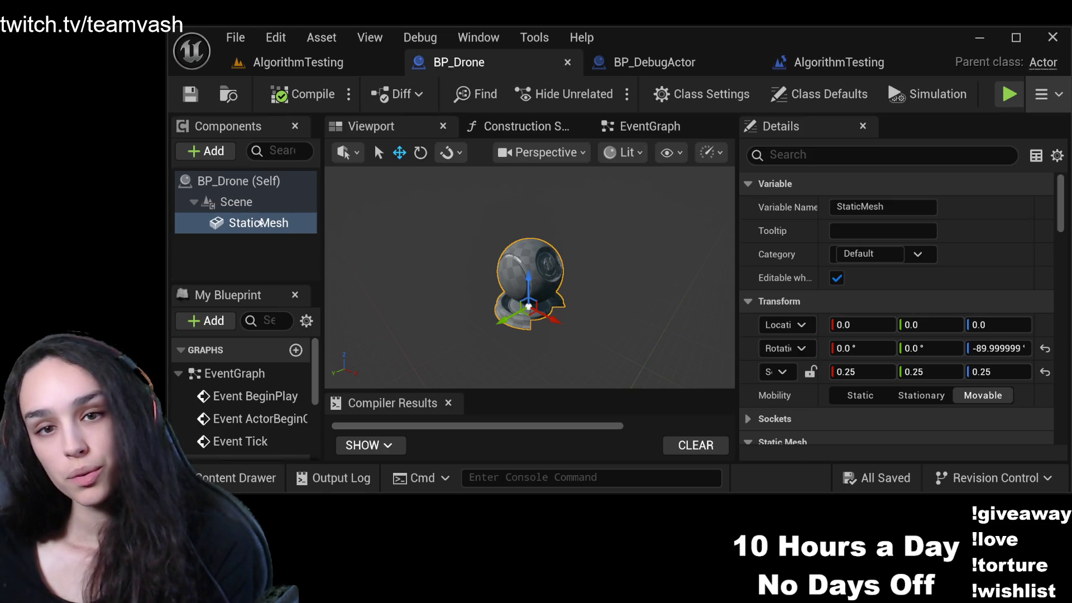
pyautogui.click(236, 202)
pyautogui.click(808, 66)
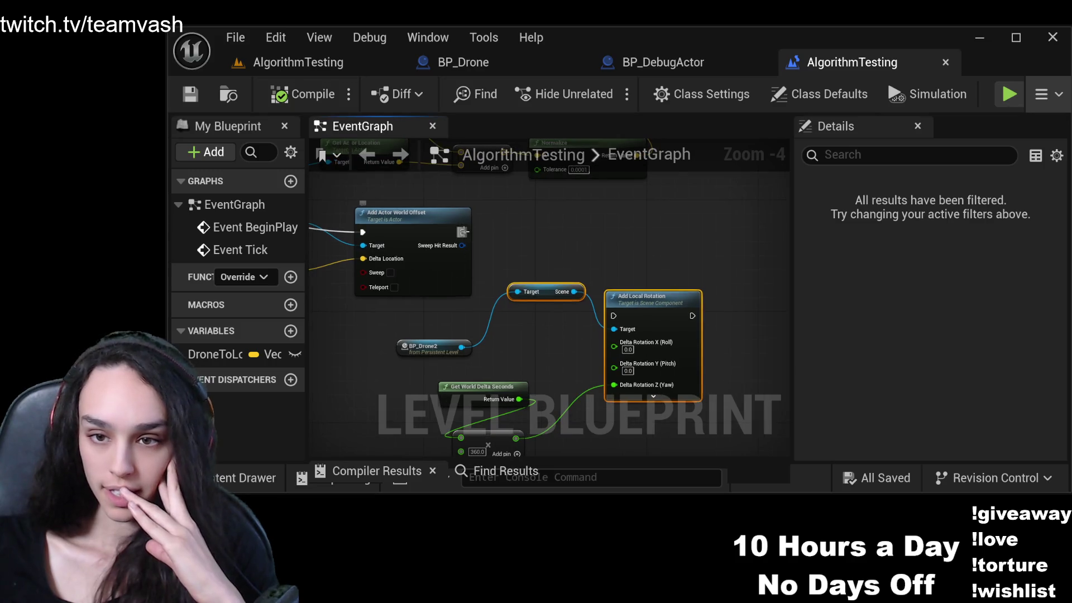
# Chain Add Local Rotation after Add Actor World Offset, compile, and play-test the spinning drones.
pyautogui.moveTo(463, 231); pyautogui.dragTo(614, 315)
pyautogui.click(285, 89)
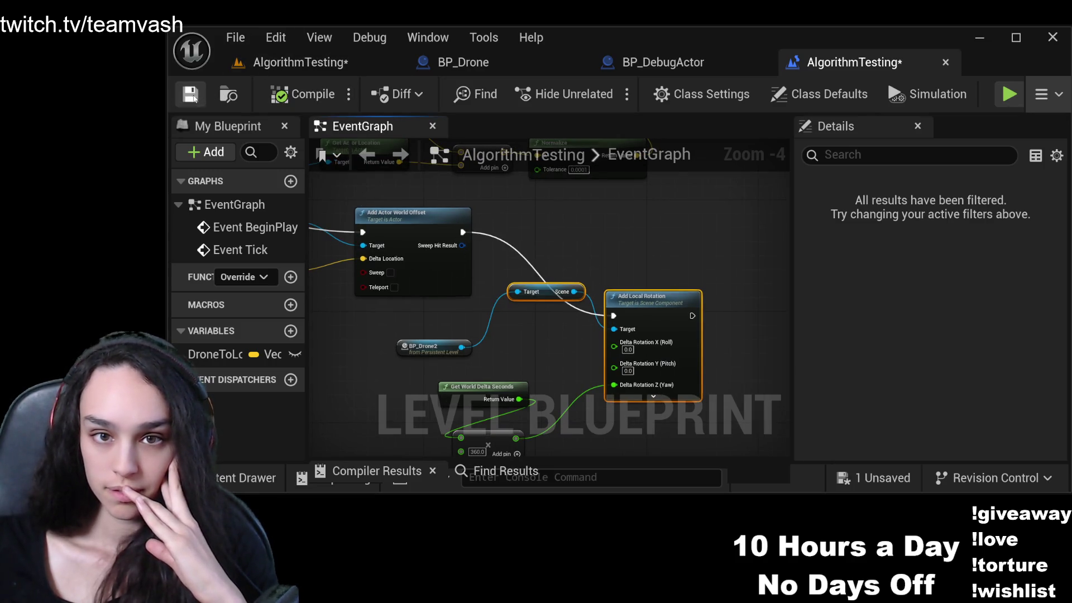
pyautogui.hotkey('alt', 'p')
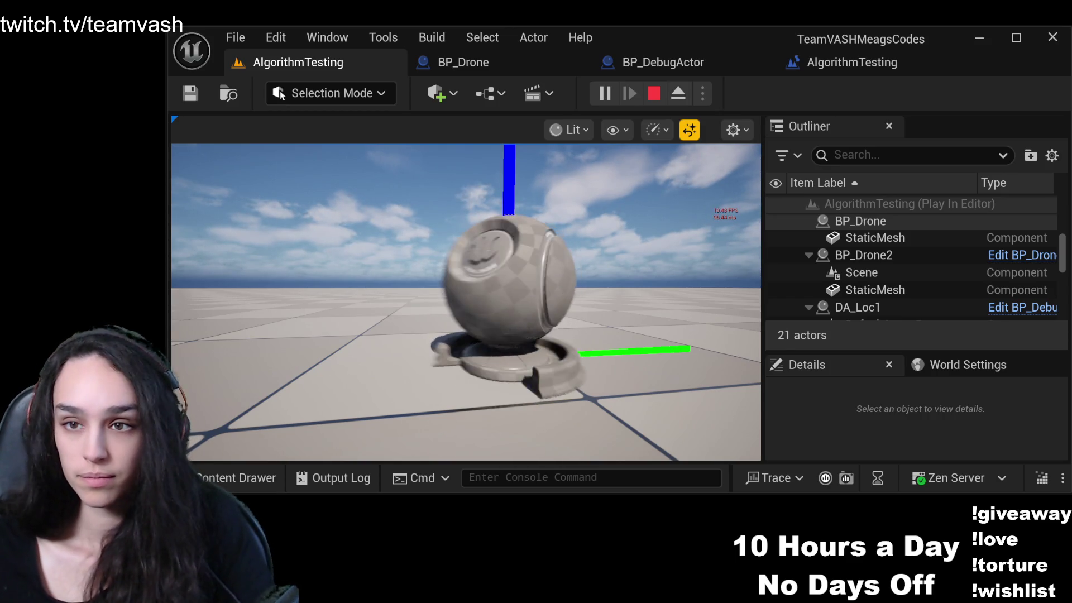
pyautogui.press('Escape')
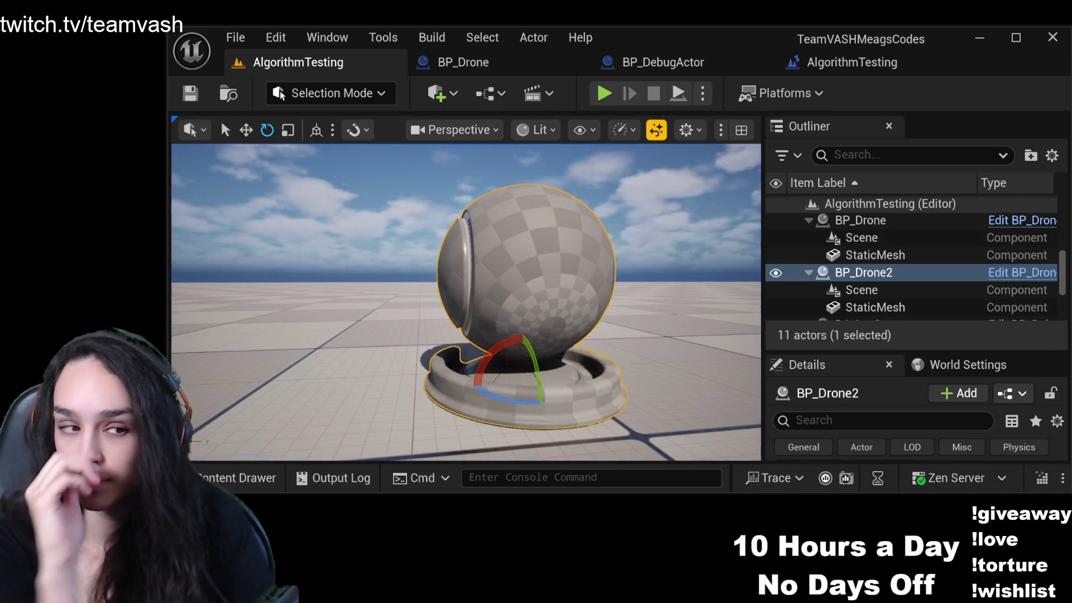